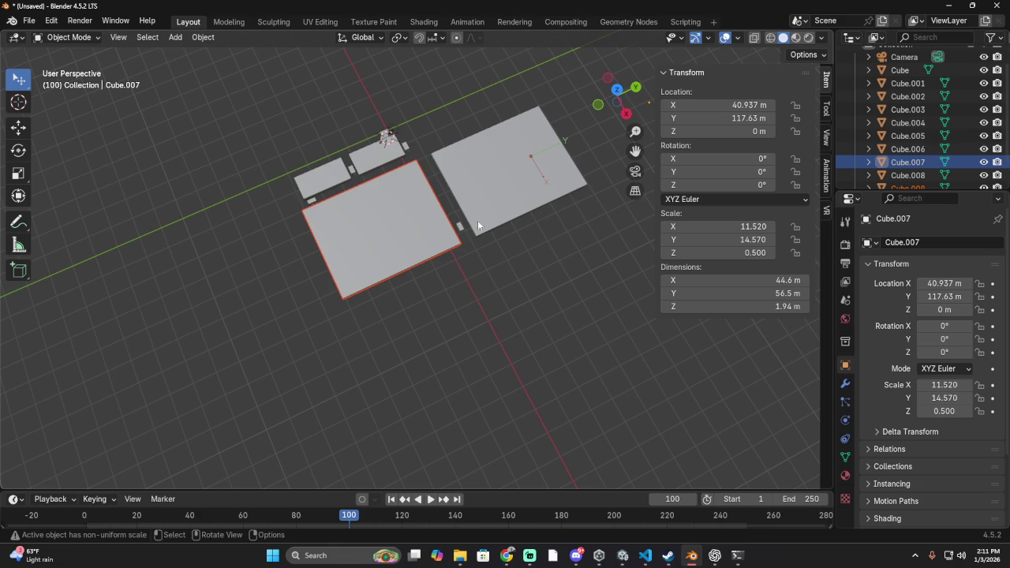
# - Nudge Cube.007's Location Y from 117.63 m to about 116.79 m
pyautogui.moveTo(714, 117); pyautogui.dragTo(693, 117)
pyautogui.scroll(-2, 492, 182)
pyautogui.scroll(2, 492, 182)
# - Orbit to a front-on view of the plates and select the left plate, Cube.007
pyautogui.moveTo(564, 221)
pyautogui.mouseDown(button='middle')
pyautogui.moveTo(804, 238)
pyautogui.moveTo(468, 209)
pyautogui.moveTo(125, 227)
pyautogui.mouseUp(button='middle')
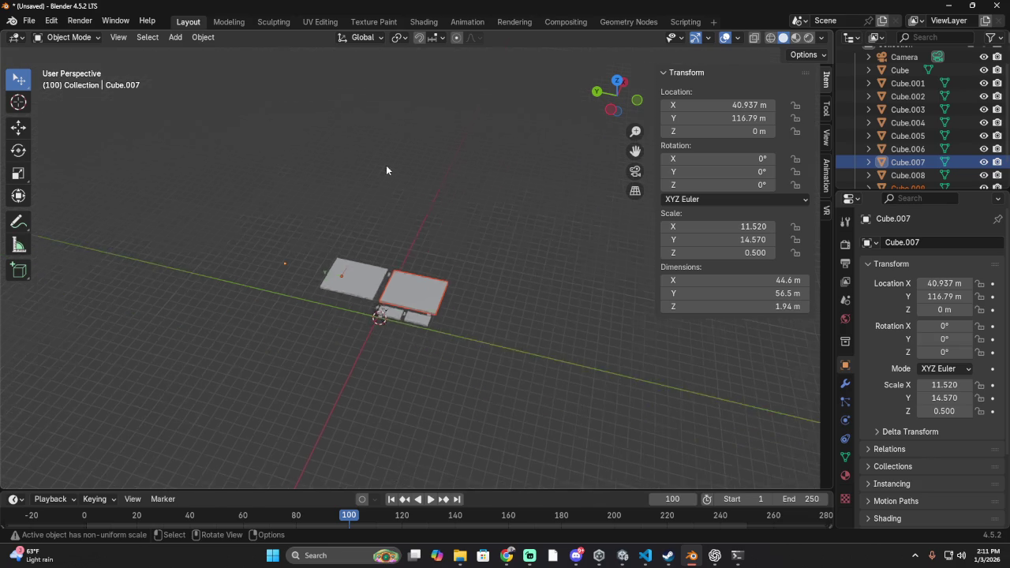
pyautogui.scroll(5, 367, 302)
pyautogui.moveTo(367, 302)
pyautogui.mouseDown(button='middle')
pyautogui.moveTo(380, 271)
pyautogui.moveTo(412, 268)
pyautogui.mouseUp(button='middle')
pyautogui.scroll(-2, 413, 270)
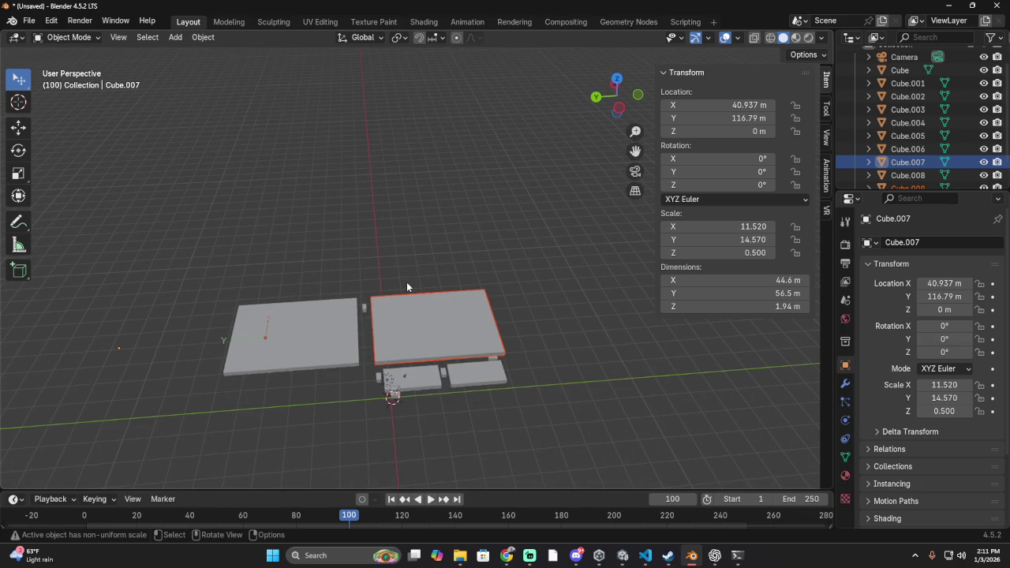
pyautogui.click(317, 365)
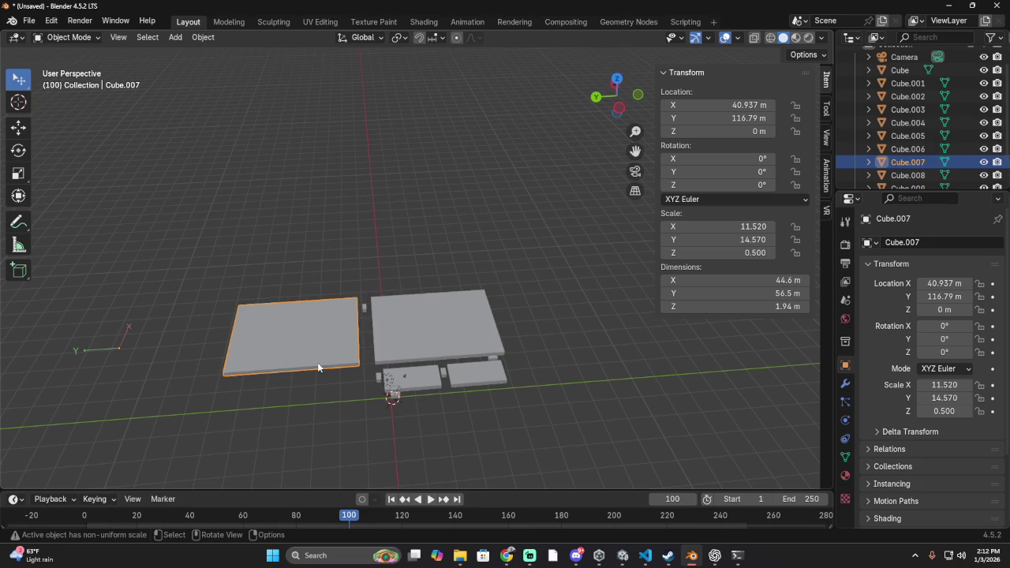
# - Roughly adjust Cube.007's Y scale and set its X scale to 11
pyautogui.moveTo(710, 239); pyautogui.dragTo(638, 239)
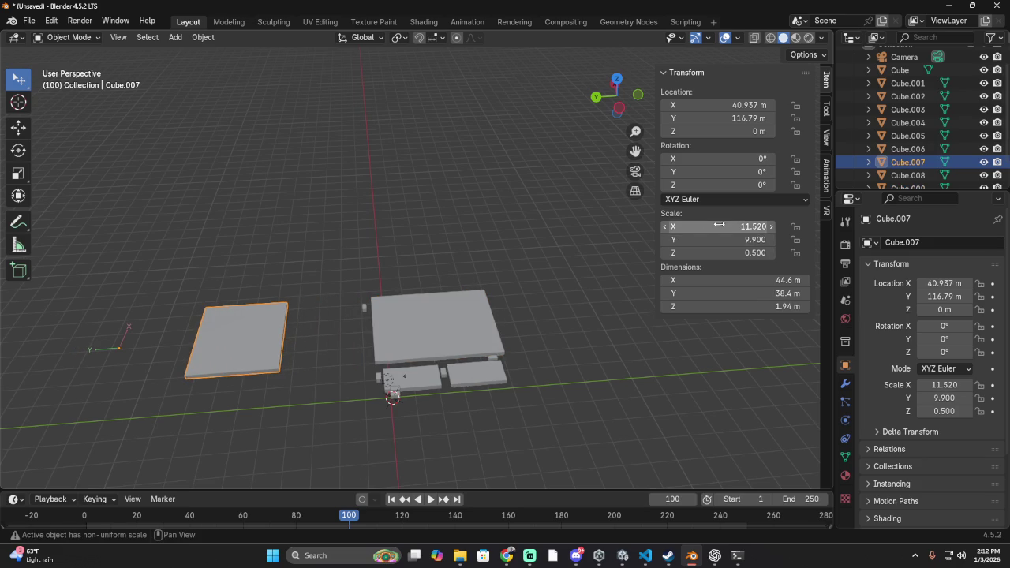
pyautogui.moveTo(717, 239)
pyautogui.mouseDown()
pyautogui.moveTo(742, 238)
pyautogui.moveTo(694, 239)
pyautogui.moveTo(759, 253)
pyautogui.mouseUp()
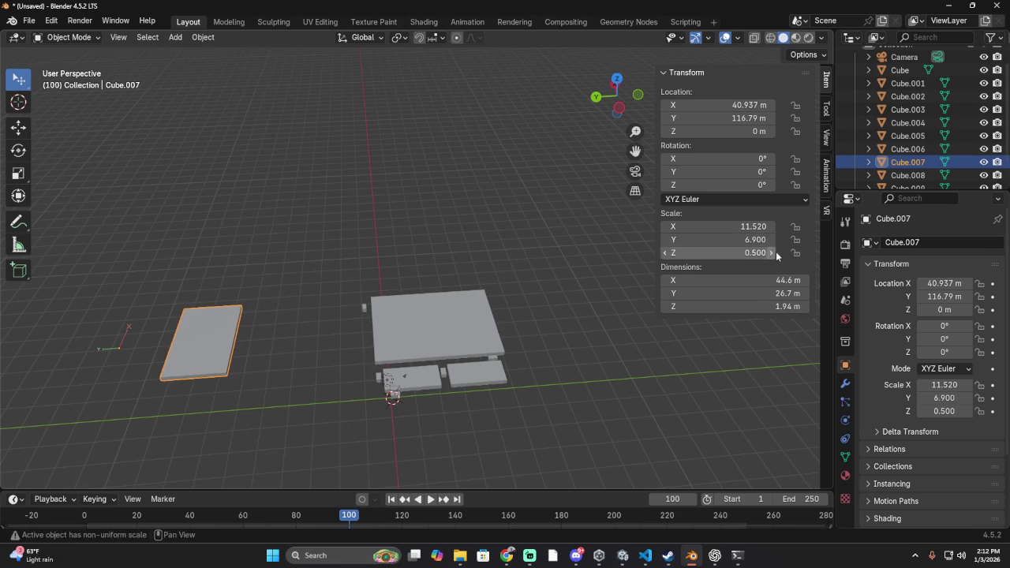
pyautogui.hotkey('shift', 'Tab')
pyautogui.write('11')
pyautogui.press('Return')
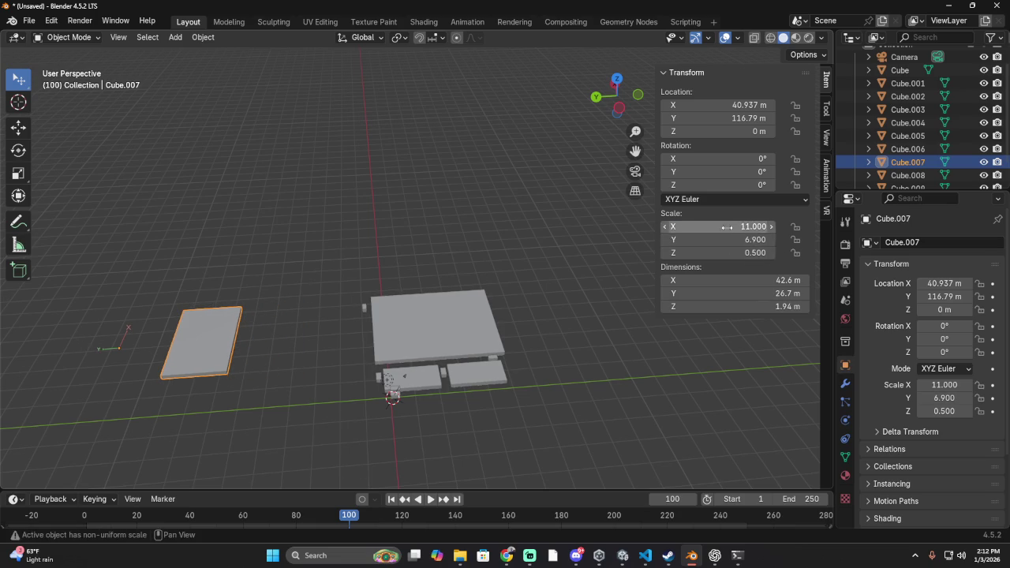
# - Set Cube.007's X and Y scale both to 10, then slide it along Y
pyautogui.click(757, 226)
pyautogui.write('10')
pyautogui.press('Tab')
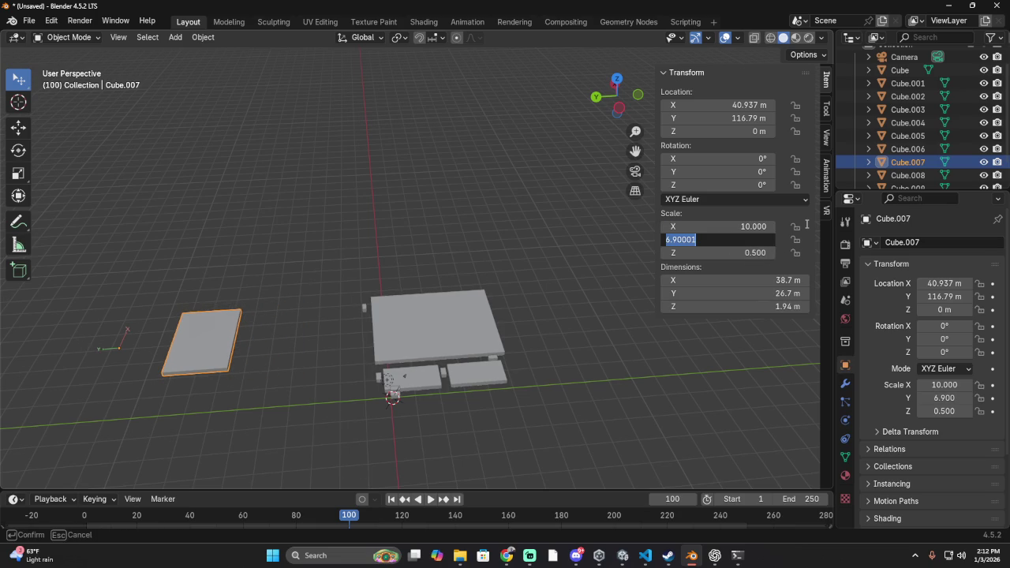
pyautogui.write('5')
pyautogui.press('Return')
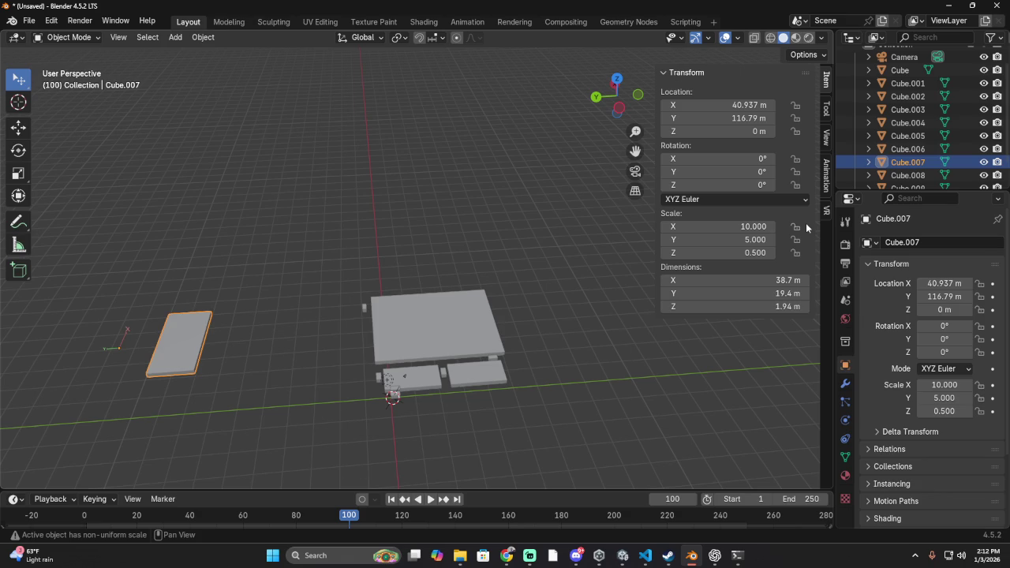
pyautogui.hotkey('ctrl', 'z')
pyautogui.click(740, 239)
pyautogui.write('10')
pyautogui.press('Return')
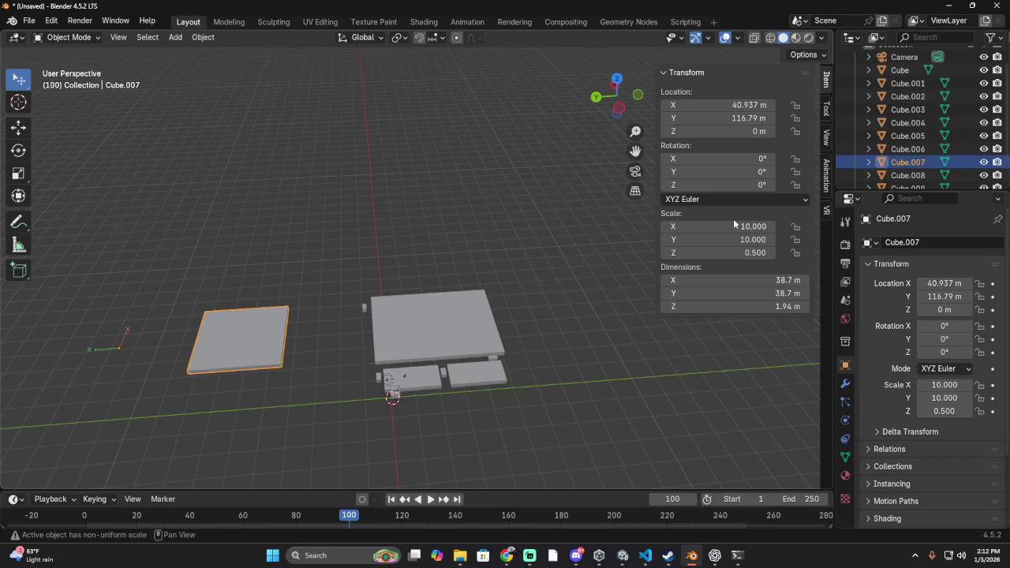
pyautogui.moveTo(737, 118)
pyautogui.mouseDown()
pyautogui.moveTo(753, 118)
pyautogui.moveTo(702, 105)
pyautogui.mouseUp()
# - Slide the square Cube.007 plate along Y to 83.493 m, keeping X at 43.797 m
pyautogui.scroll(4, 440, 287)
pyautogui.scroll(1, 442, 281)
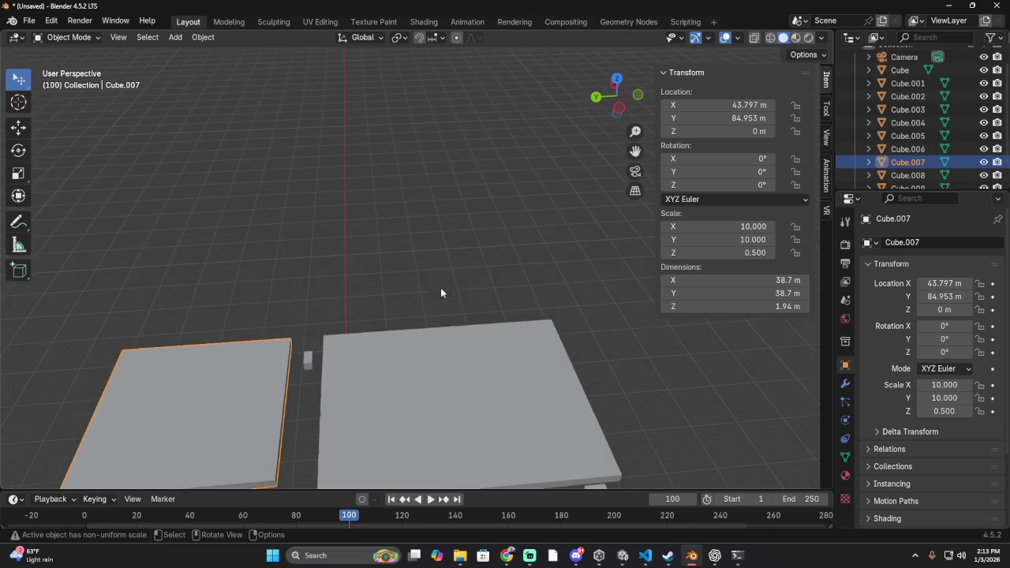
pyautogui.scroll(-6, 442, 281)
pyautogui.scroll(3, 448, 276)
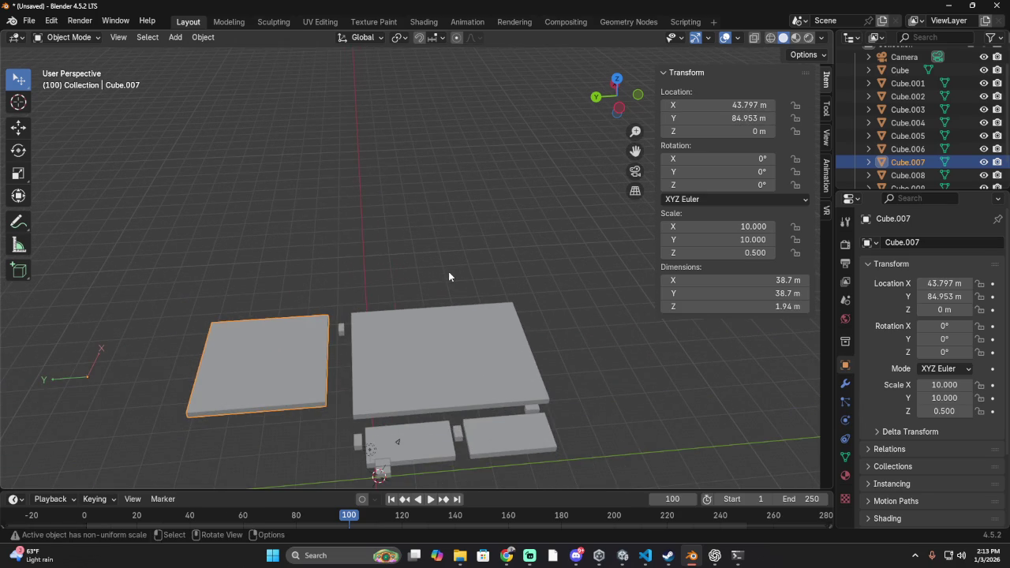
pyautogui.scroll(-4, 448, 274)
pyautogui.scroll(2, 448, 270)
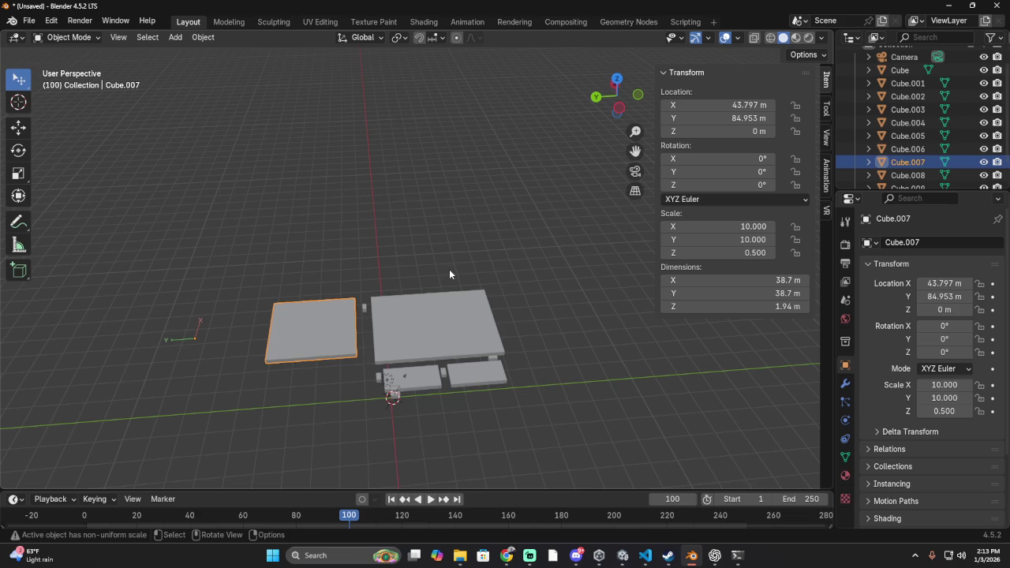
pyautogui.scroll(1, 447, 278)
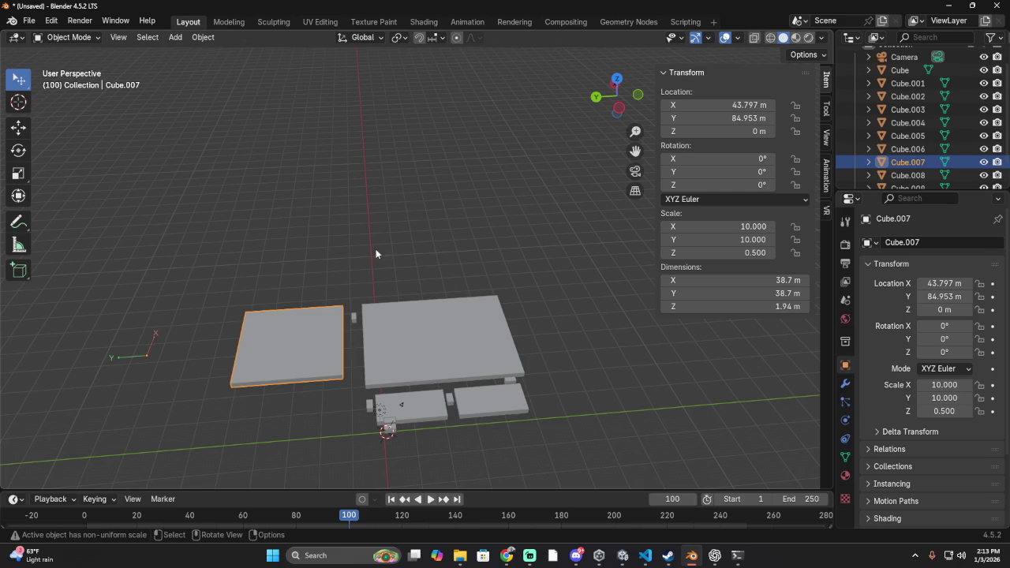
pyautogui.click(710, 118)
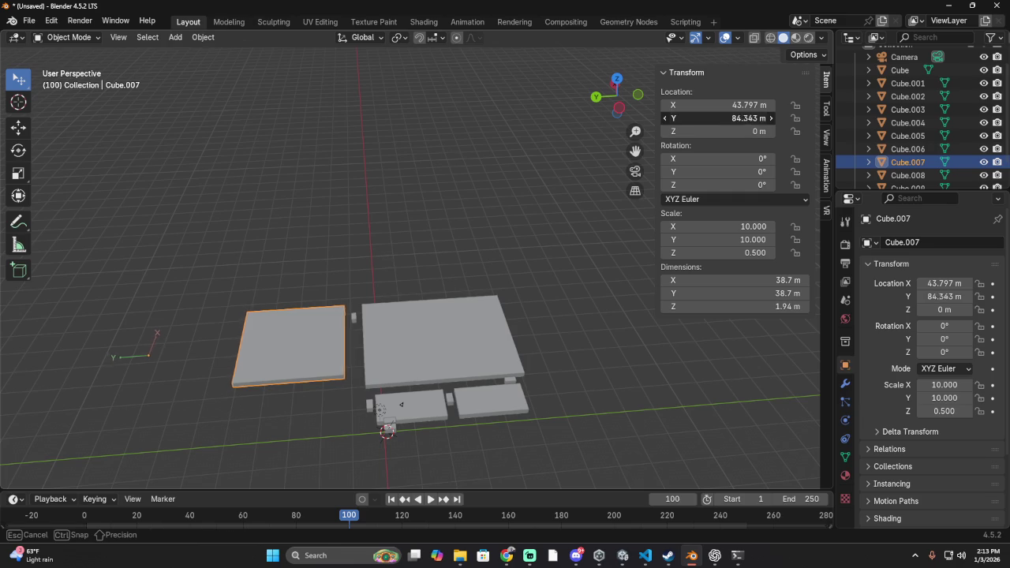
pyautogui.moveTo(712, 118); pyautogui.dragTo(686, 119)
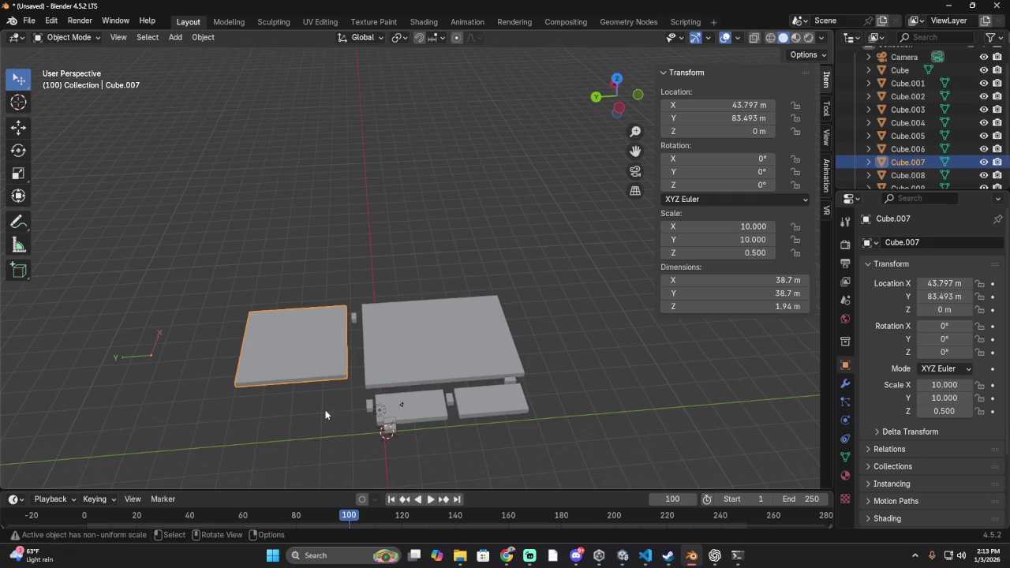
# - Copy the small Cube.006 block and paste a duplicate, Cube.010
pyautogui.click(512, 377)
pyautogui.hotkey('ctrl', 'c')
pyautogui.hotkey('ctrl', 'v')
pyautogui.hotkey('ctrl', 'z')
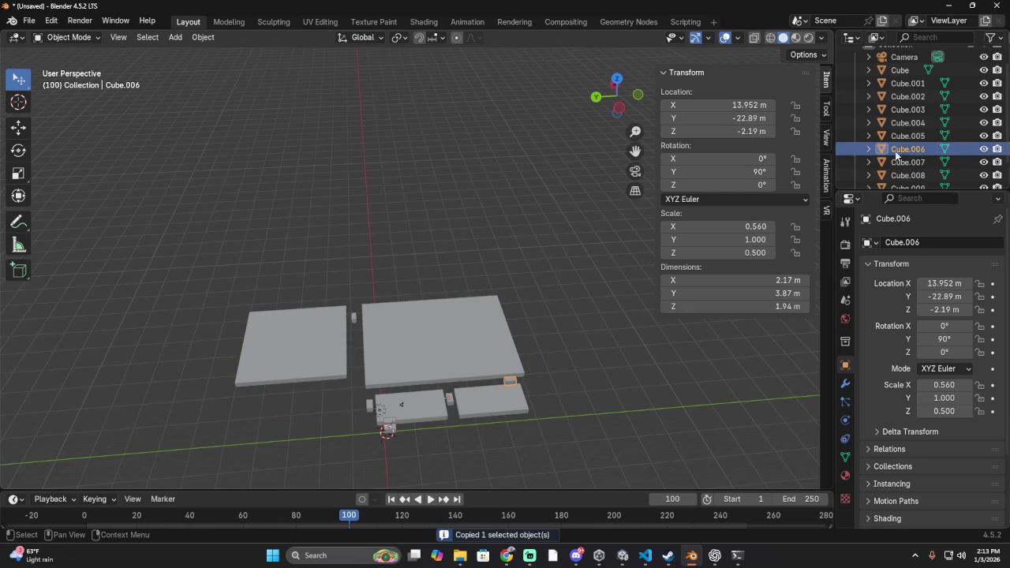
pyautogui.hotkey('ctrl', 'v')
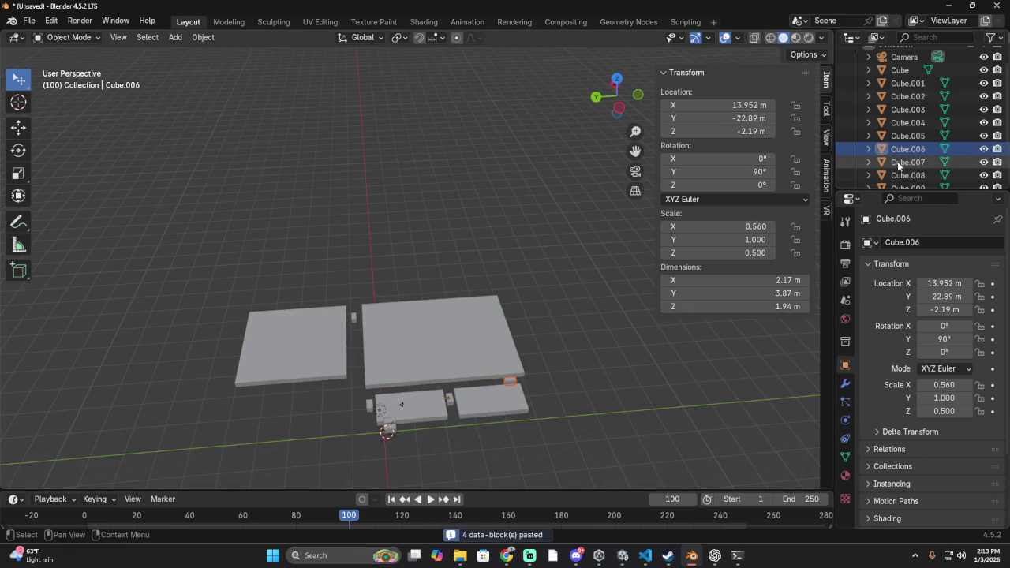
# - Slide Cube.010 along Y to about 69.1 m, beside the square plate
pyautogui.scroll(-2, 897, 161)
pyautogui.click(903, 161)
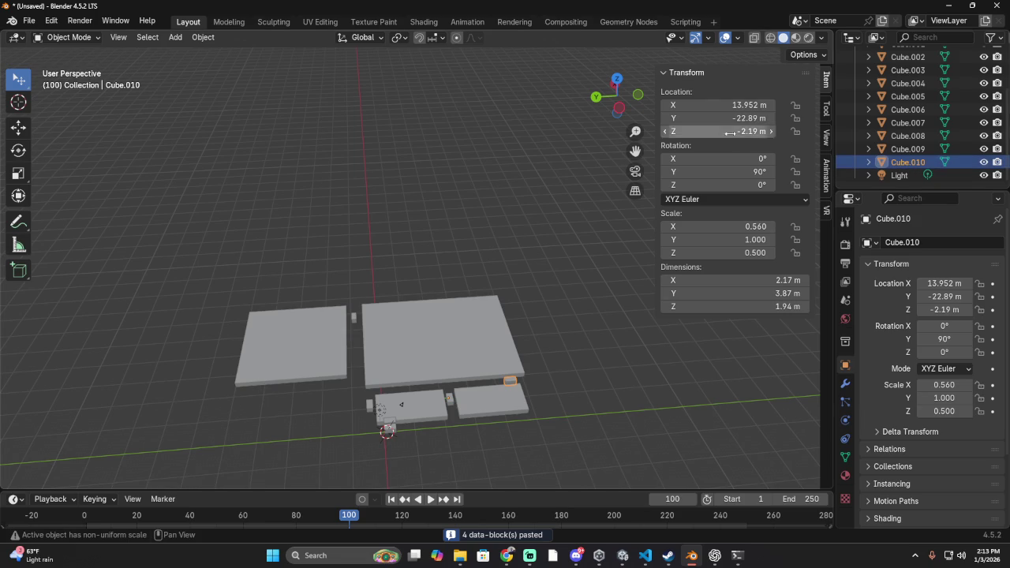
pyautogui.moveTo(733, 117)
pyautogui.mouseDown()
pyautogui.moveTo(706, 118)
pyautogui.moveTo(771, 118)
pyautogui.mouseUp()
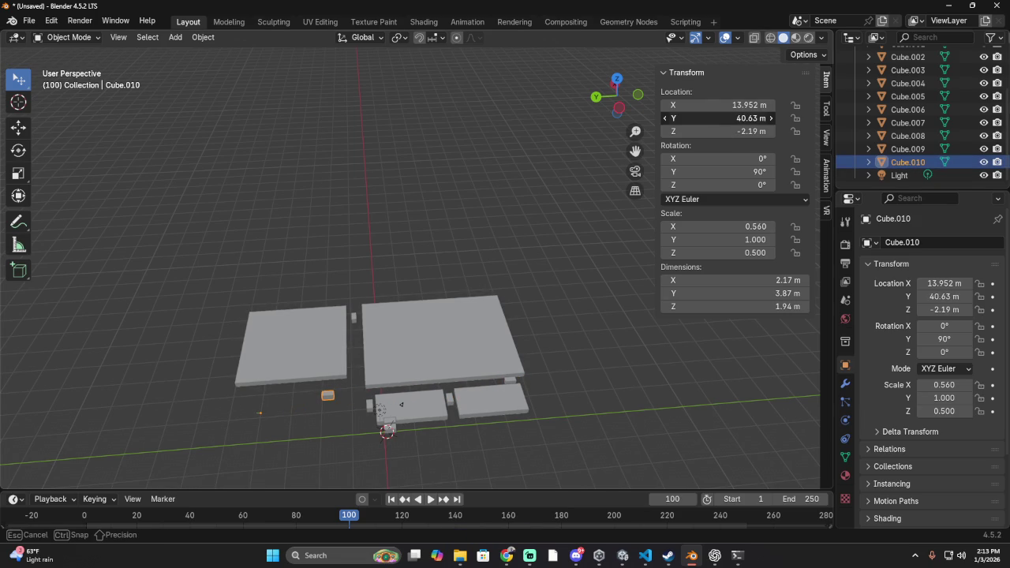
pyautogui.moveTo(771, 117); pyautogui.dragTo(824, 118)
# - Inspect the large Cube.009 slab's Y position and Y scale without changing them
pyautogui.click(440, 341)
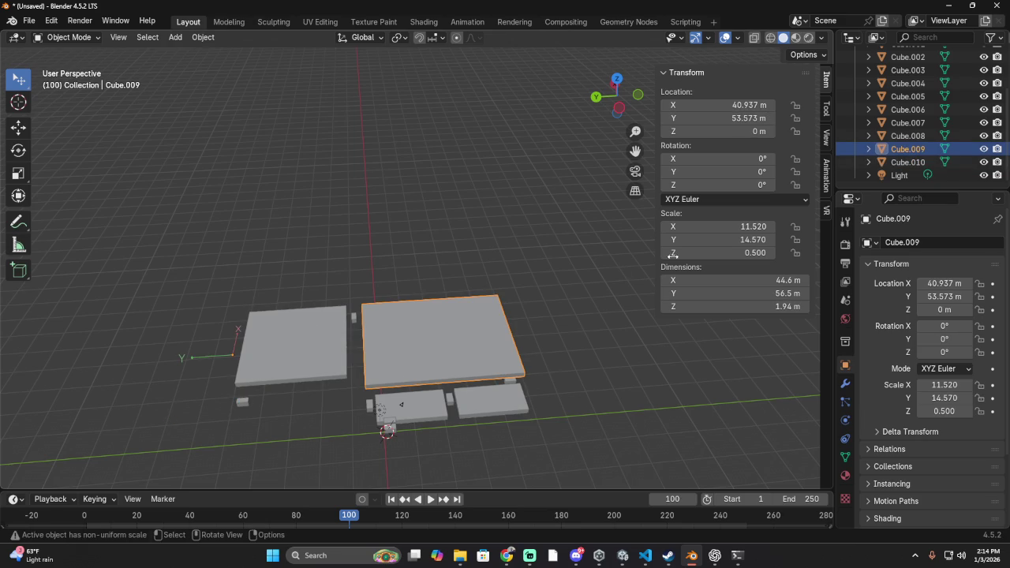
pyautogui.click(943, 296)
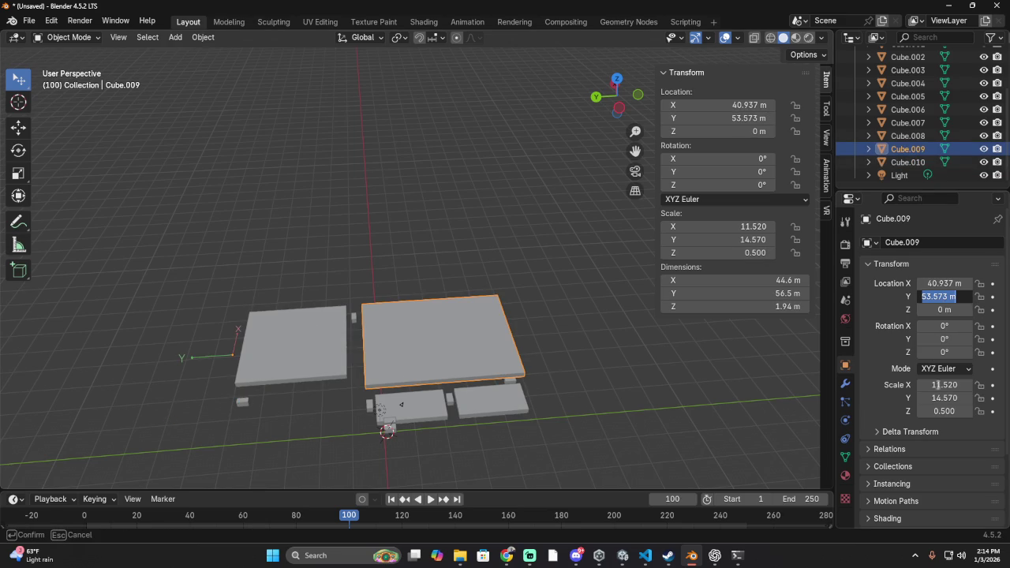
pyautogui.press('Return')
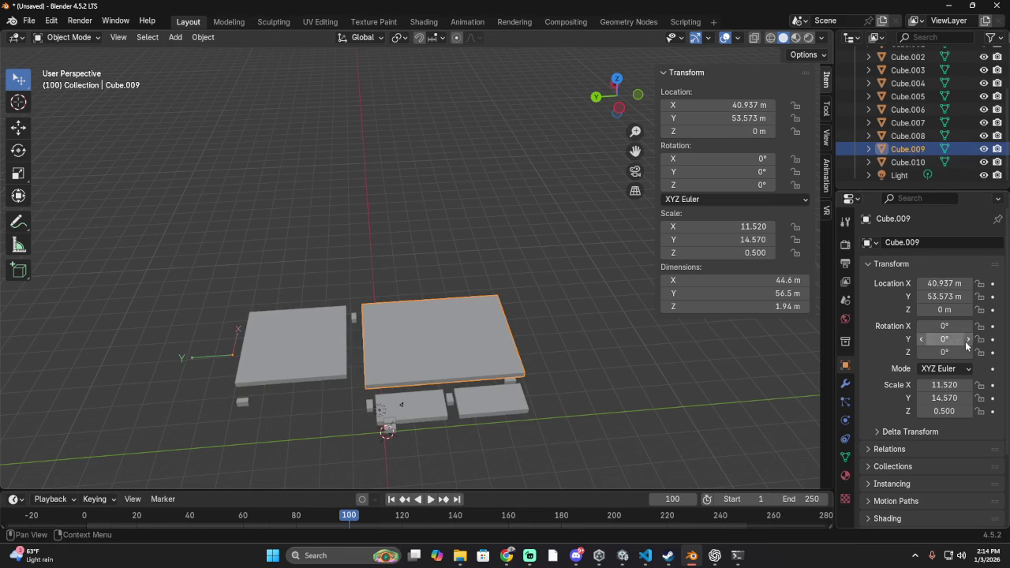
pyautogui.click(945, 398)
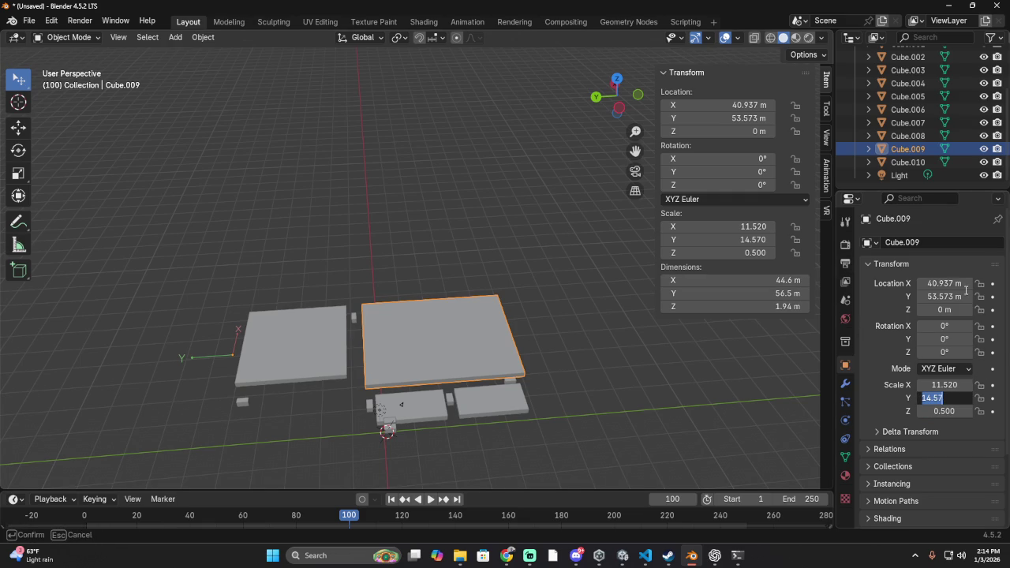
pyautogui.click(273, 348)
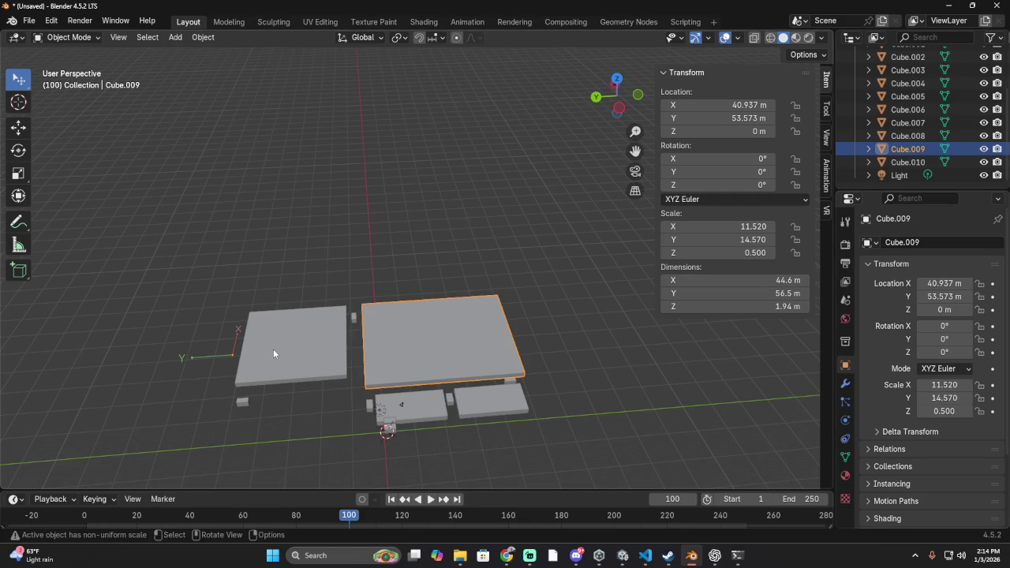
# - Widen Cube.007 to X scale 11.39 and shift it to X 40.897 m, keeping zero rotation
pyautogui.click(273, 349)
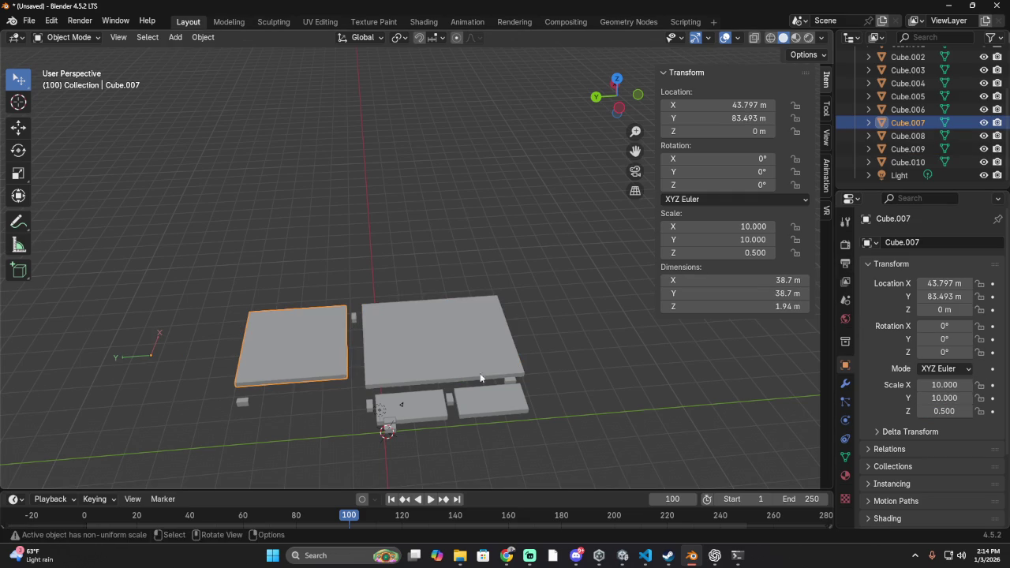
pyautogui.moveTo(944, 283)
pyautogui.mouseDown()
pyautogui.moveTo(966, 283)
pyautogui.moveTo(944, 283)
pyautogui.mouseUp()
pyautogui.moveTo(944, 338); pyautogui.dragTo(970, 339)
pyautogui.press('Escape')
pyautogui.moveTo(946, 384); pyautogui.dragTo(952, 383)
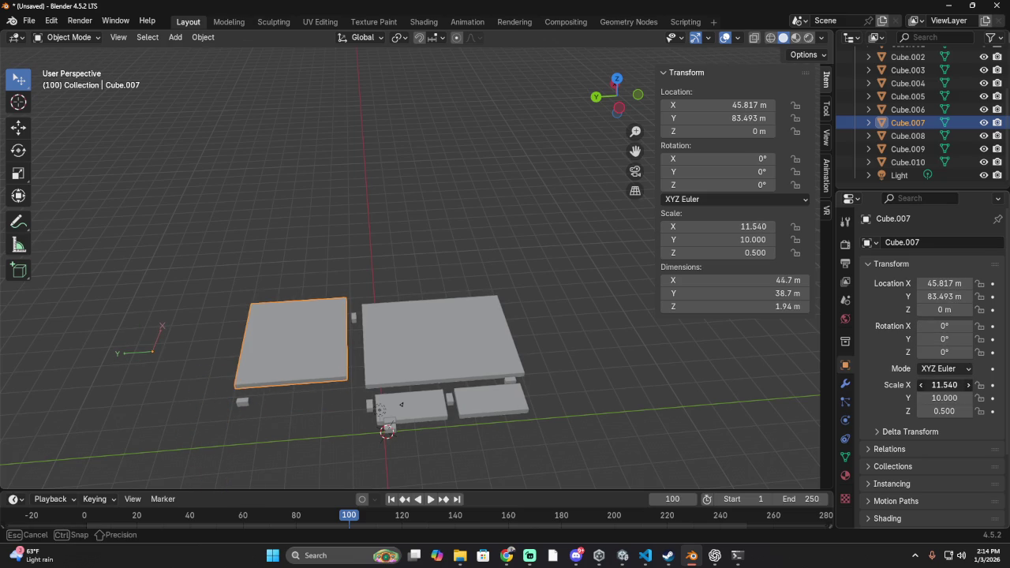
pyautogui.moveTo(944, 283)
pyautogui.mouseDown()
pyautogui.moveTo(915, 283)
pyautogui.moveTo(927, 283)
pyautogui.mouseUp()
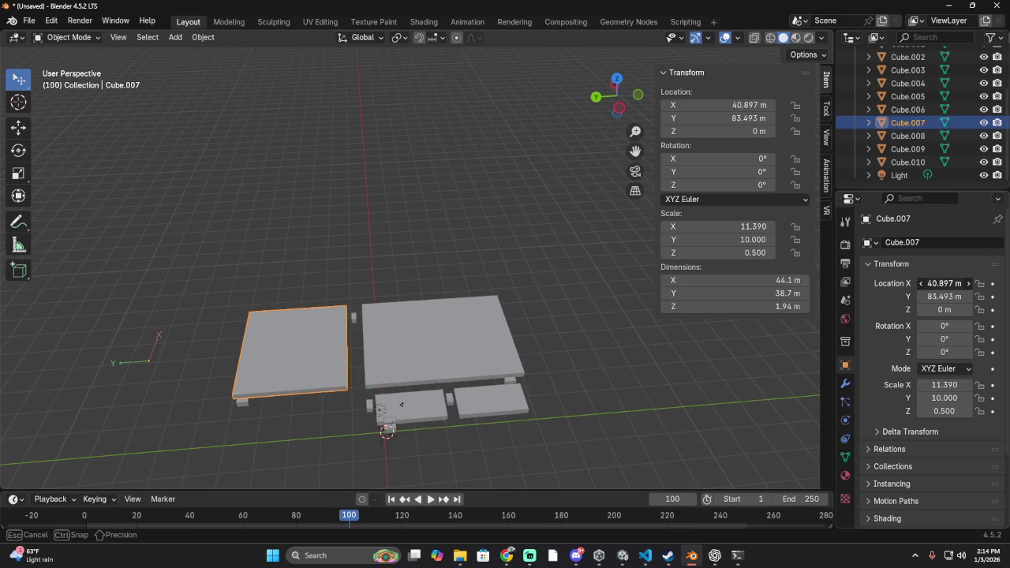
pyautogui.click(243, 402)
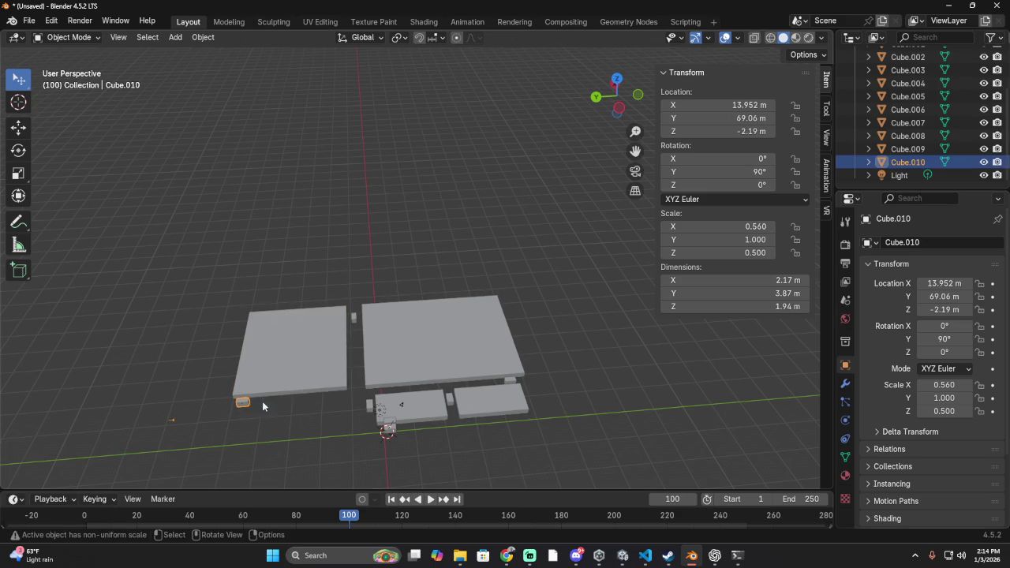
# - Nudge Cube.010 to Y 68.14 m and X 12.852 m
pyautogui.moveTo(946, 296); pyautogui.dragTo(931, 296)
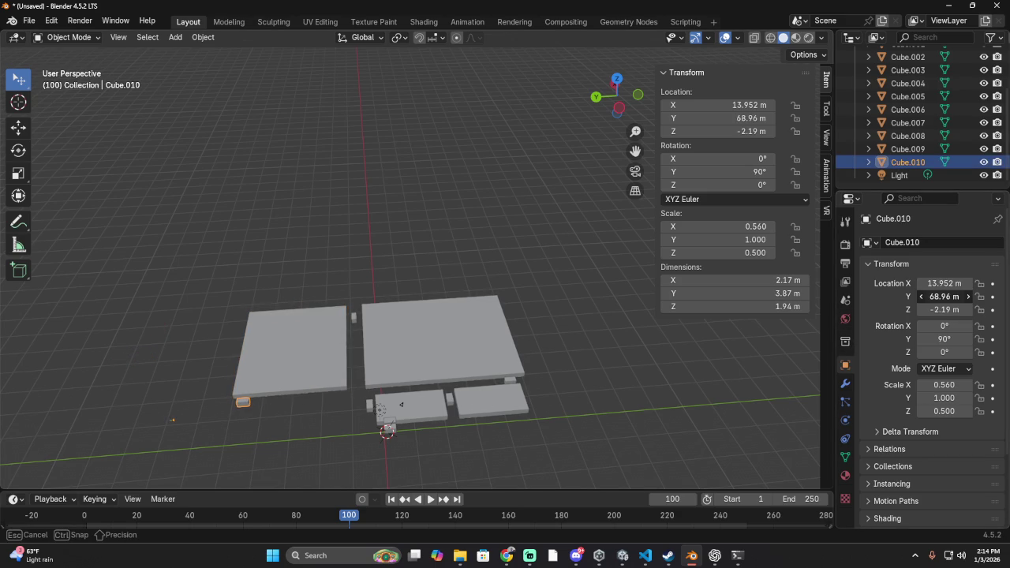
pyautogui.moveTo(944, 283); pyautogui.dragTo(935, 284)
pyautogui.scroll(-3, 509, 392)
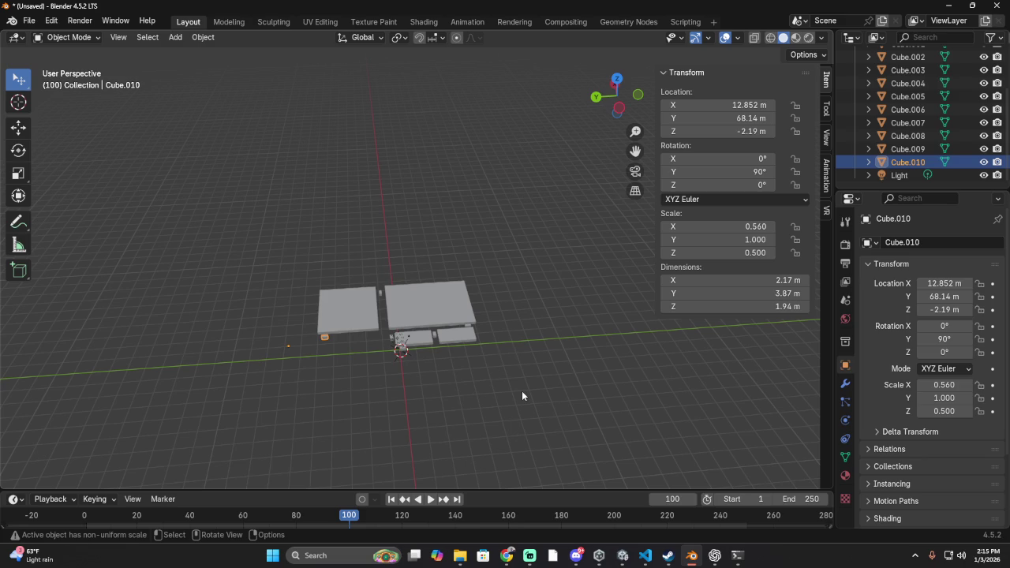
pyautogui.click(416, 338)
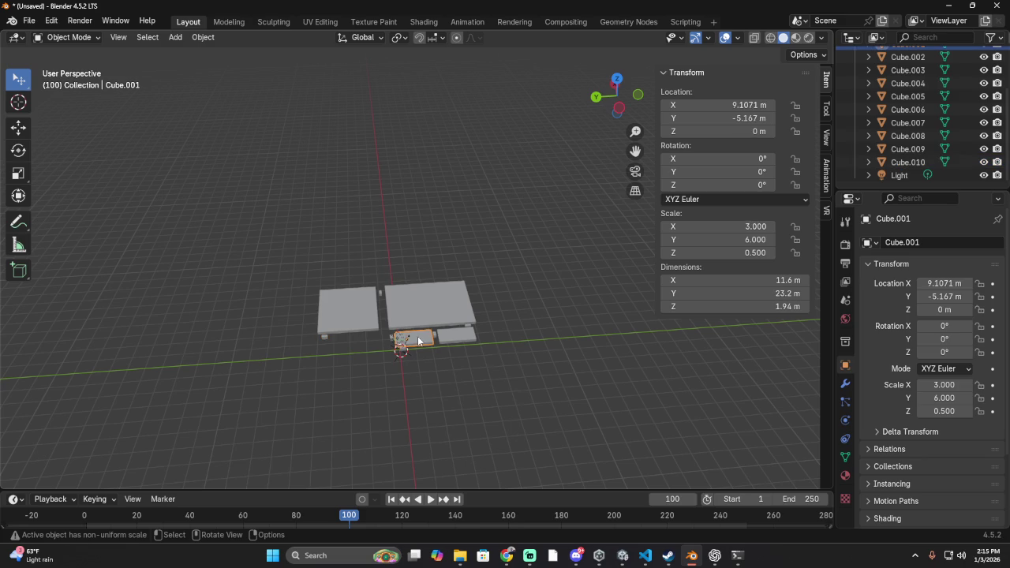
# - Duplicate the small Cube.001 slab as Cube.011, toggling Edit Mode and back to Object Mode
pyautogui.hotkey('ctrl', 'c')
pyautogui.hotkey('ctrl', 'v')
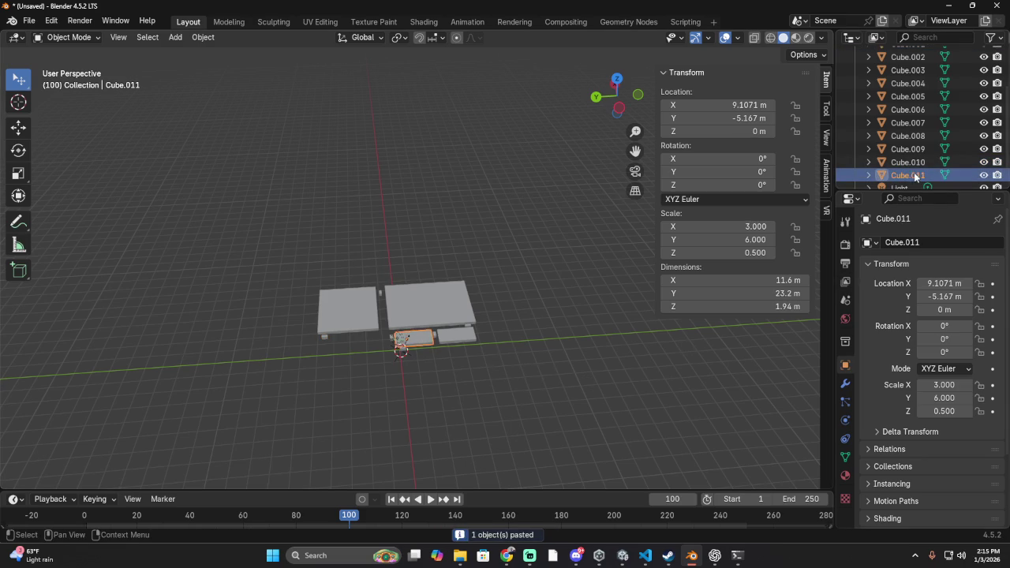
pyautogui.click(67, 37)
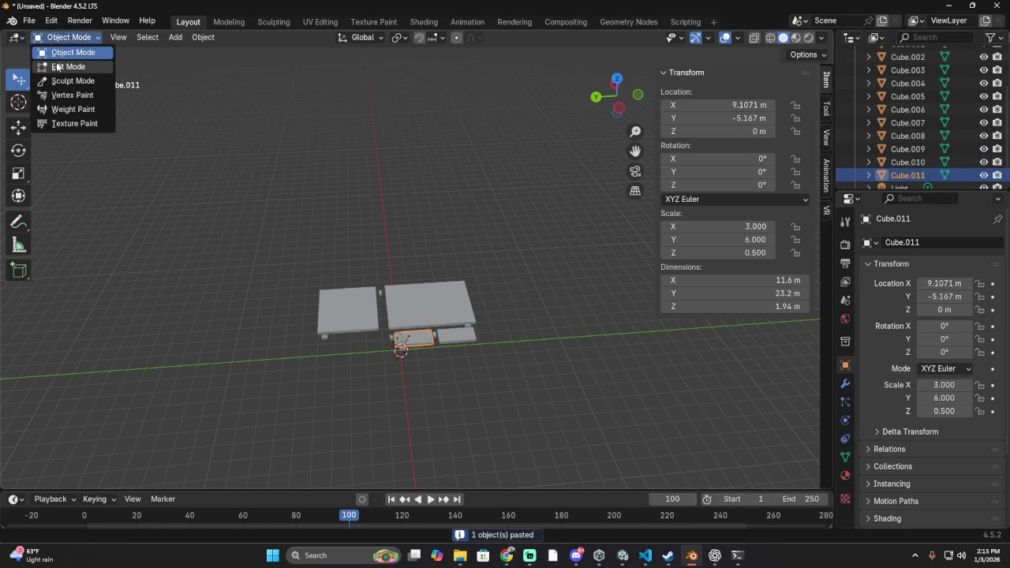
pyautogui.click(67, 67)
pyautogui.click(67, 37)
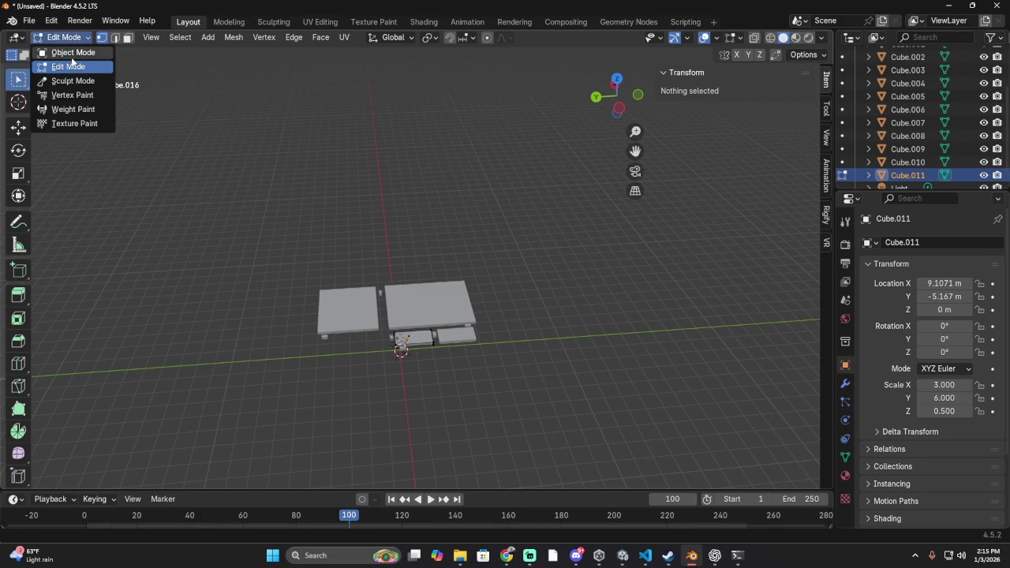
pyautogui.click(55, 51)
# - Move Cube.011 along Y to 28.003 m, beside the original slab
pyautogui.moveTo(714, 118); pyautogui.dragTo(788, 118)
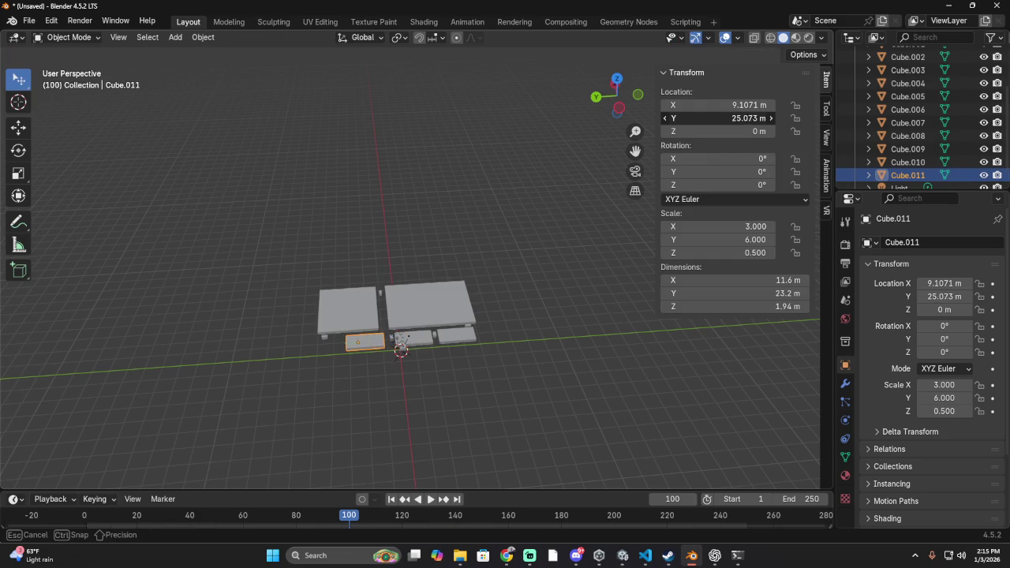
pyautogui.moveTo(750, 119); pyautogui.dragTo(749, 118)
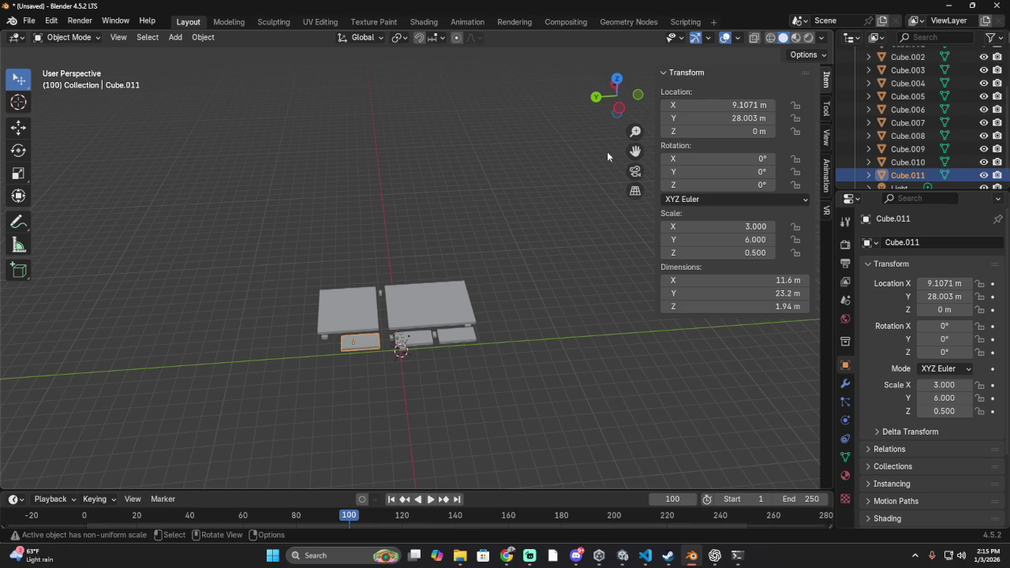
pyautogui.scroll(4, 256, 319)
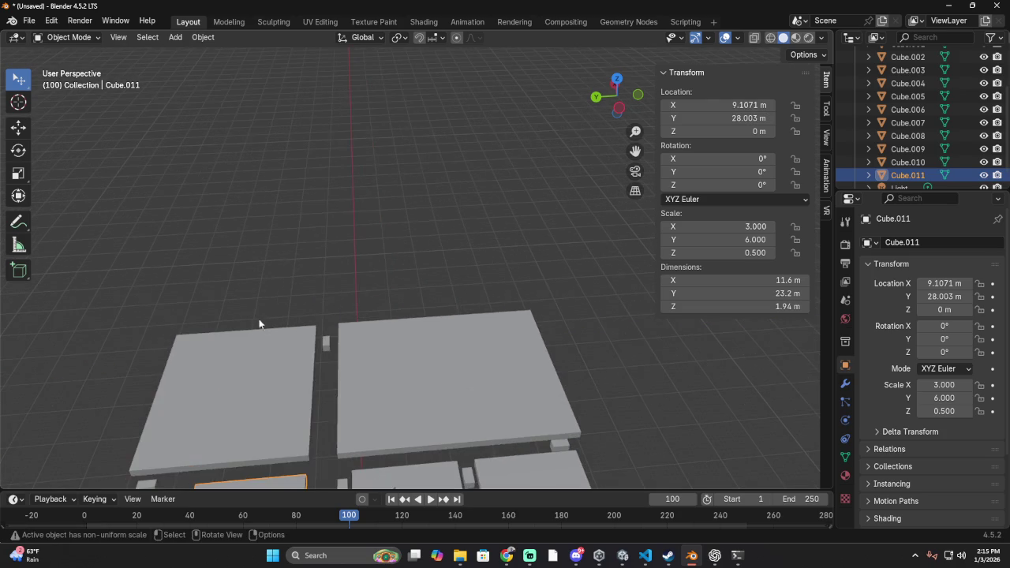
pyautogui.scroll(-4, 328, 271)
pyautogui.moveTo(327, 268)
pyautogui.keyDown('shift'); pyautogui.mouseDown(button='middle')
pyautogui.moveTo(364, 223)
pyautogui.moveTo(385, 308)
pyautogui.moveTo(429, 321)
pyautogui.moveTo(187, 321)
pyautogui.moveTo(580, 313)
pyautogui.moveTo(575, 281)
pyautogui.moveTo(453, 260)
pyautogui.moveTo(486, 394)
pyautogui.moveTo(564, 375)
pyautogui.moveTo(396, 365)
pyautogui.mouseUp(button='middle'); pyautogui.keyUp('shift')
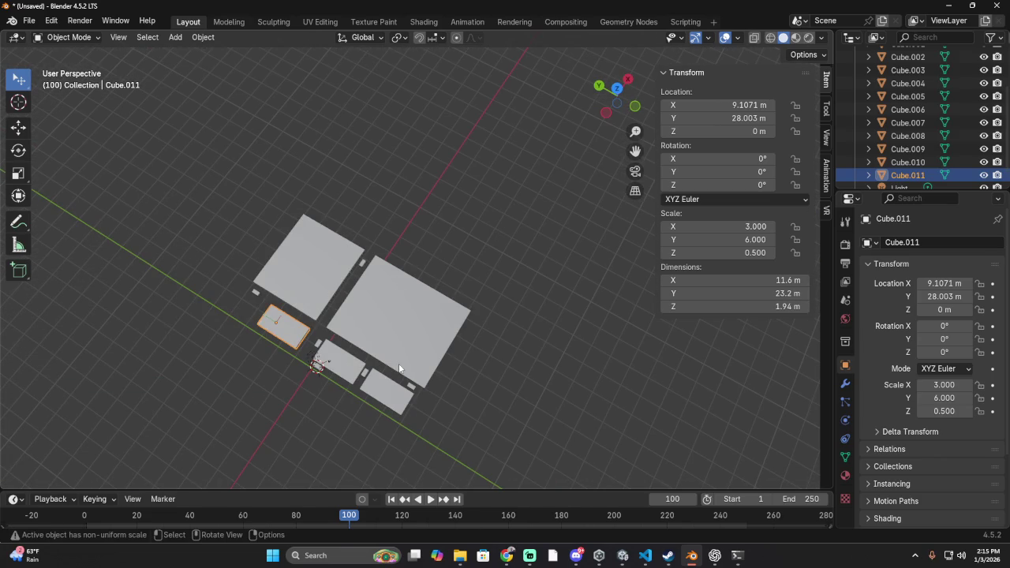
# - Select the Cube.011 slab and copy it with Ctrl+C
pyautogui.moveTo(389, 359)
pyautogui.mouseDown(button='middle')
pyautogui.moveTo(290, 301)
pyautogui.moveTo(325, 336)
pyautogui.moveTo(394, 285)
pyautogui.mouseUp(button='middle')
pyautogui.scroll(-2, 398, 283)
pyautogui.scroll(1, 399, 282)
pyautogui.scroll(2, 433, 386)
pyautogui.moveTo(433, 387)
pyautogui.mouseDown(button='middle')
pyautogui.moveTo(441, 372)
pyautogui.moveTo(342, 407)
pyautogui.mouseUp(button='middle')
pyautogui.click(342, 407)
pyautogui.scroll(-3, 379, 390)
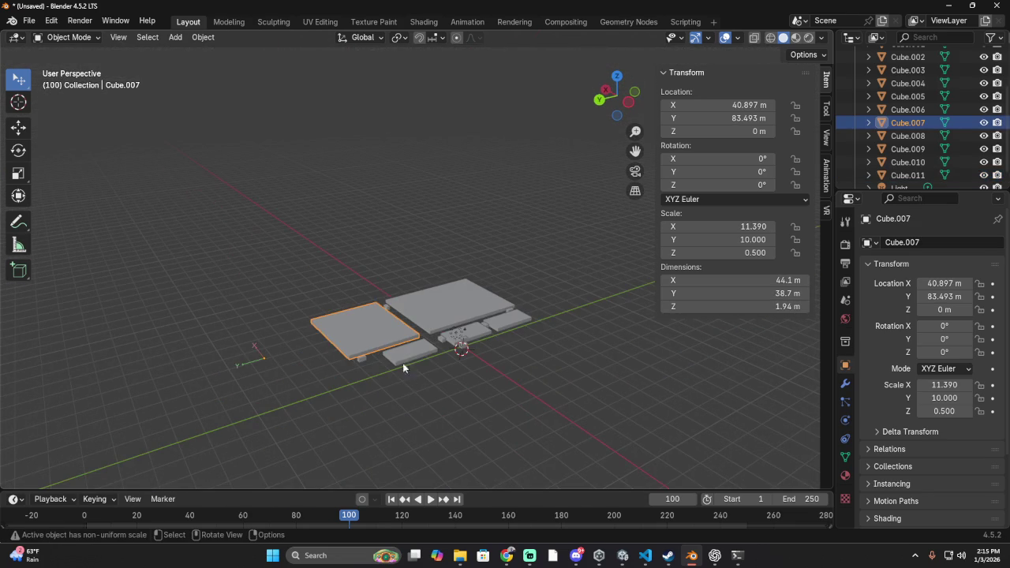
pyautogui.click(404, 354)
pyautogui.hotkey('ctrl', 'c')
# - Orbit the view from a low side angle to a higher, more top-down view
pyautogui.scroll(-1, 907, 161)
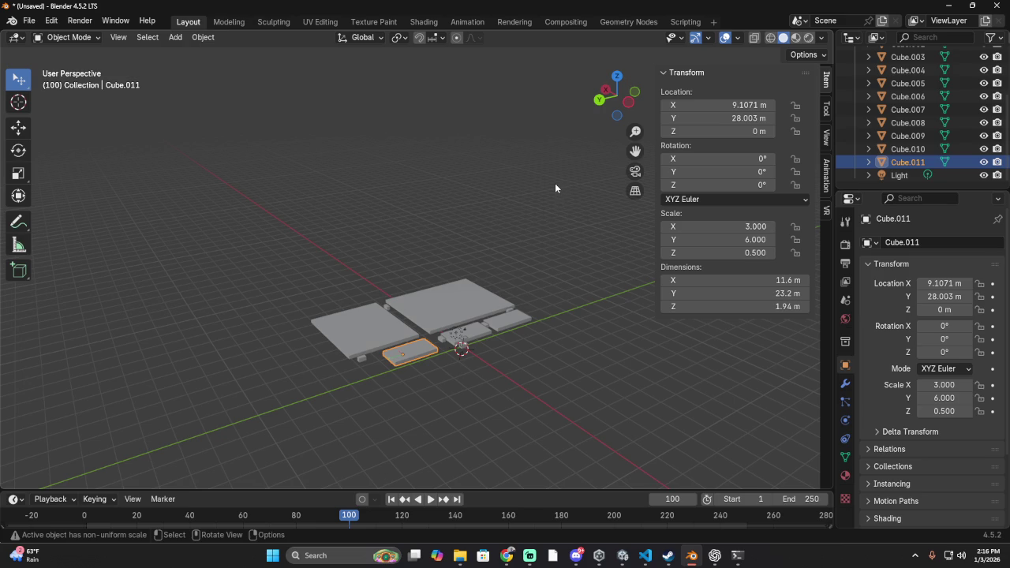
pyautogui.scroll(5, 413, 360)
pyautogui.moveTo(412, 359); pyautogui.dragTo(433, 334, button='middle')
pyautogui.scroll(-4, 482, 307)
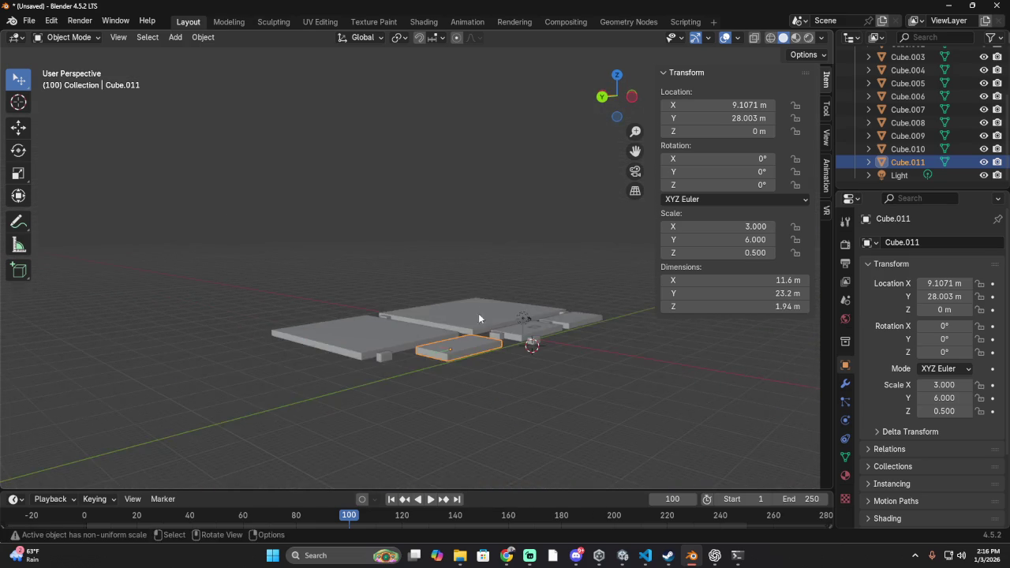
pyautogui.moveTo(483, 312); pyautogui.dragTo(462, 354, button='middle')
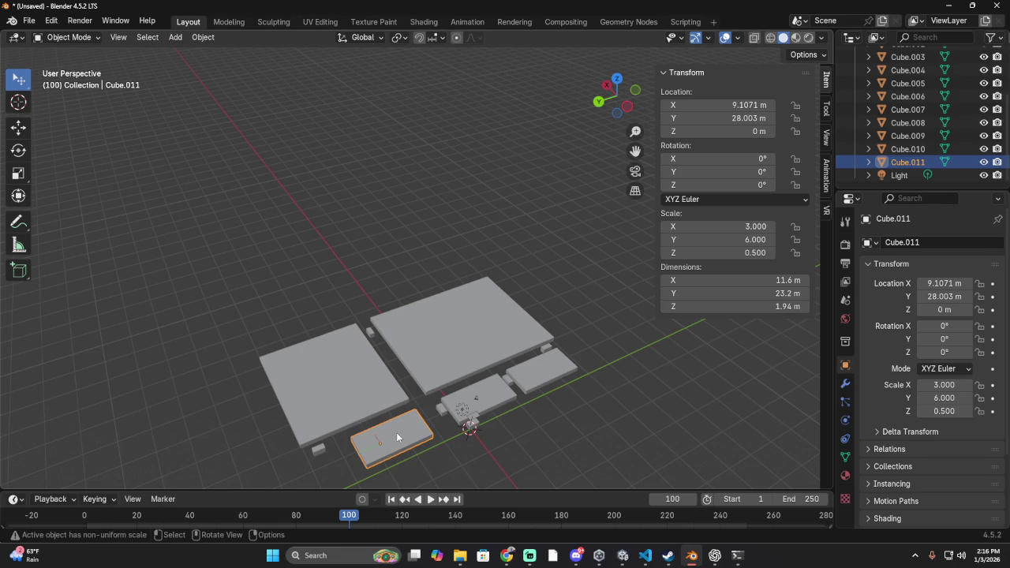
# - Paste Cube.012, set its Y scale to 3, and place it beside Cube.011
pyautogui.hotkey('ctrl', 'v')
pyautogui.click(903, 177)
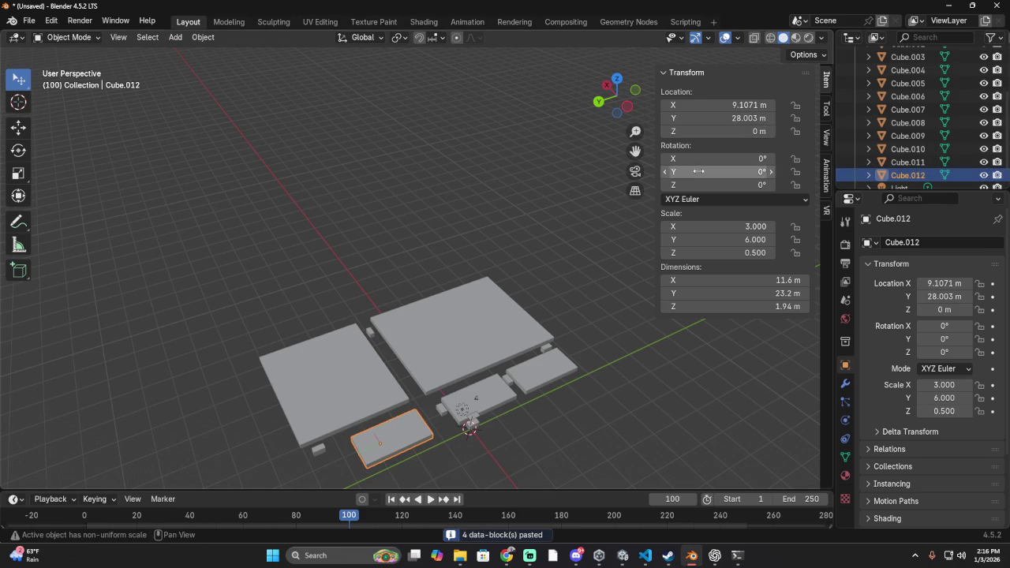
pyautogui.moveTo(702, 238)
pyautogui.mouseDown()
pyautogui.moveTo(678, 238)
pyautogui.moveTo(769, 242)
pyautogui.mouseUp()
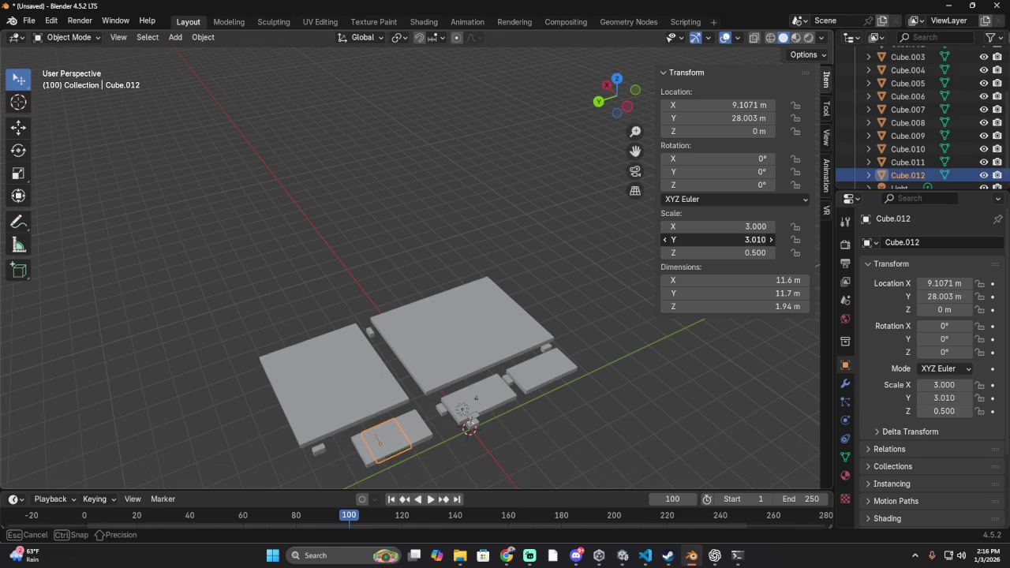
pyautogui.doubleClick(757, 239)
pyautogui.write('3')
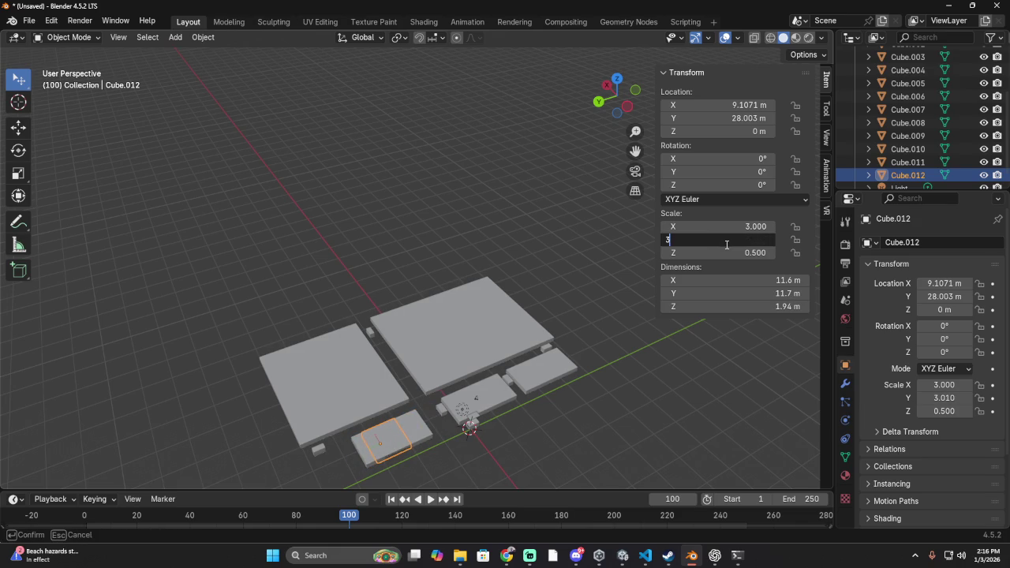
pyautogui.press('Return')
pyautogui.moveTo(714, 105); pyautogui.dragTo(821, 119)
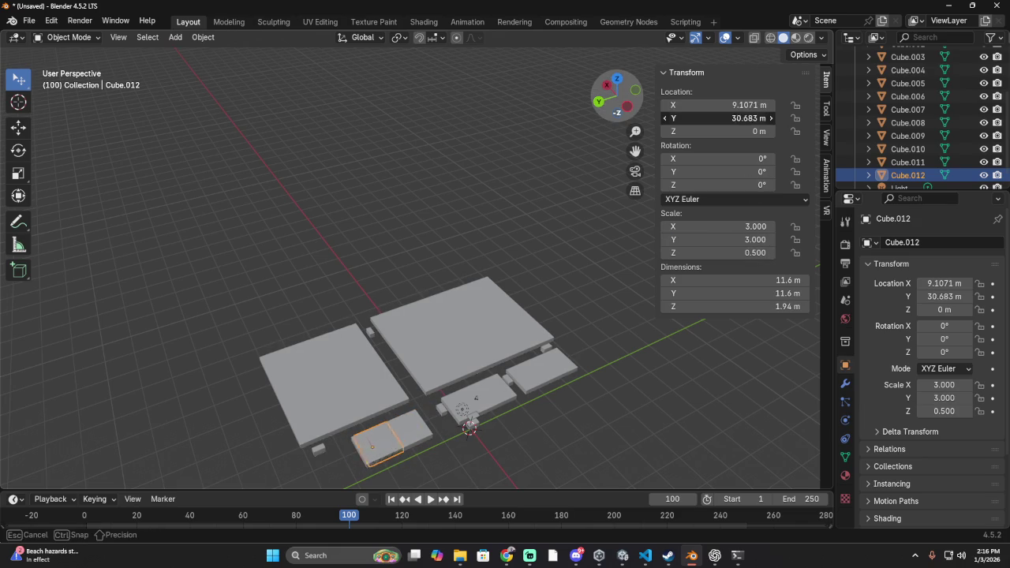
pyautogui.moveTo(757, 118)
pyautogui.mouseDown()
pyautogui.moveTo(741, 118)
pyautogui.moveTo(769, 118)
pyautogui.mouseUp()
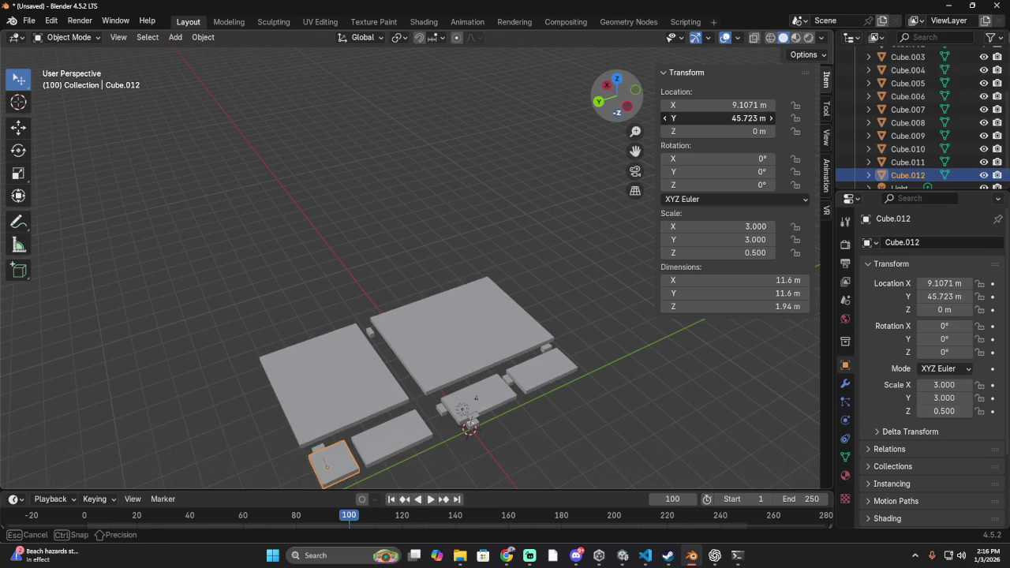
pyautogui.moveTo(757, 118); pyautogui.dragTo(761, 118)
# - Nudge Cube.011 along Y from 28.003 m to 27.443 m
pyautogui.click(394, 433)
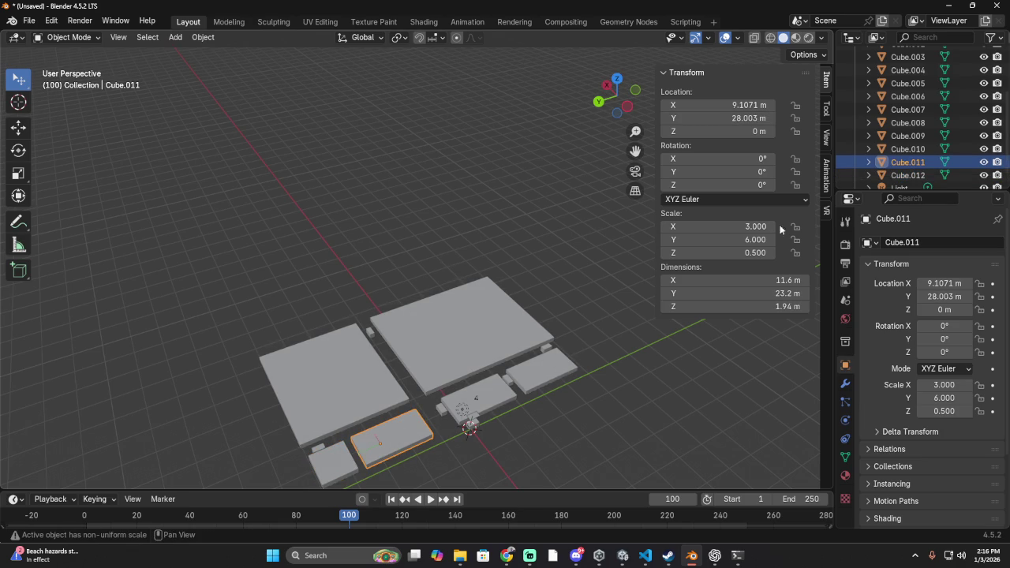
pyautogui.moveTo(699, 164); pyautogui.dragTo(700, 164)
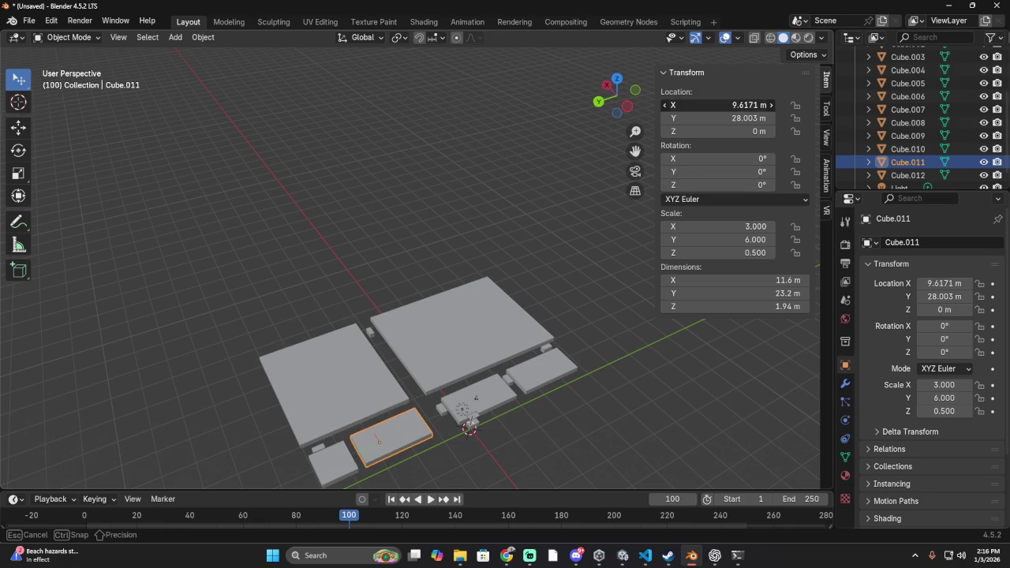
pyautogui.moveTo(718, 118); pyautogui.dragTo(698, 118)
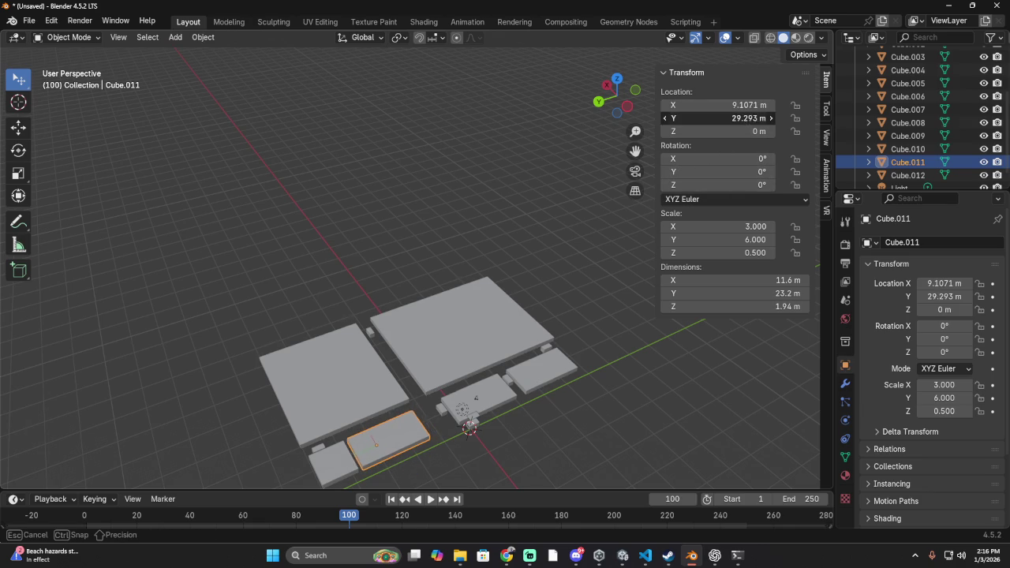
pyautogui.moveTo(474, 228); pyautogui.dragTo(505, 212, button='middle')
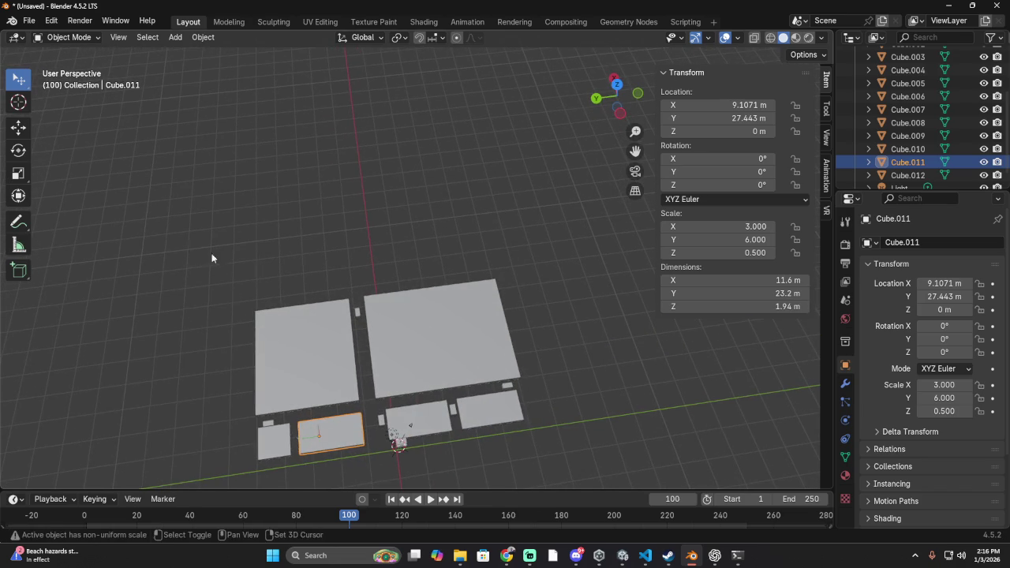
pyautogui.click(600, 312)
pyautogui.moveTo(607, 289)
pyautogui.mouseDown(button='middle')
pyautogui.moveTo(707, 390)
pyautogui.moveTo(568, 296)
pyautogui.mouseUp(button='middle')
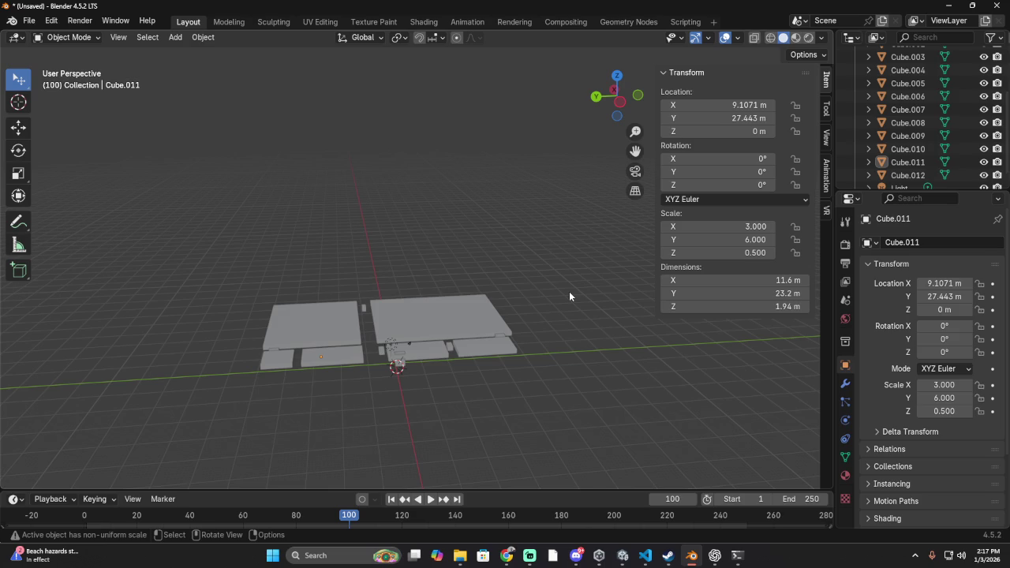
pyautogui.scroll(1, 502, 325)
pyautogui.scroll(3, 509, 330)
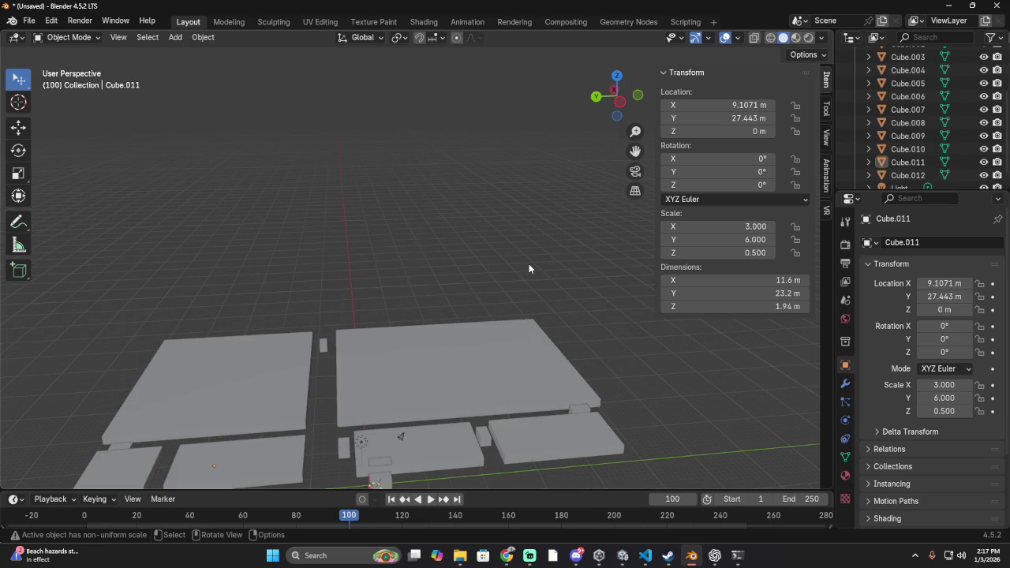
pyautogui.scroll(-3, 536, 264)
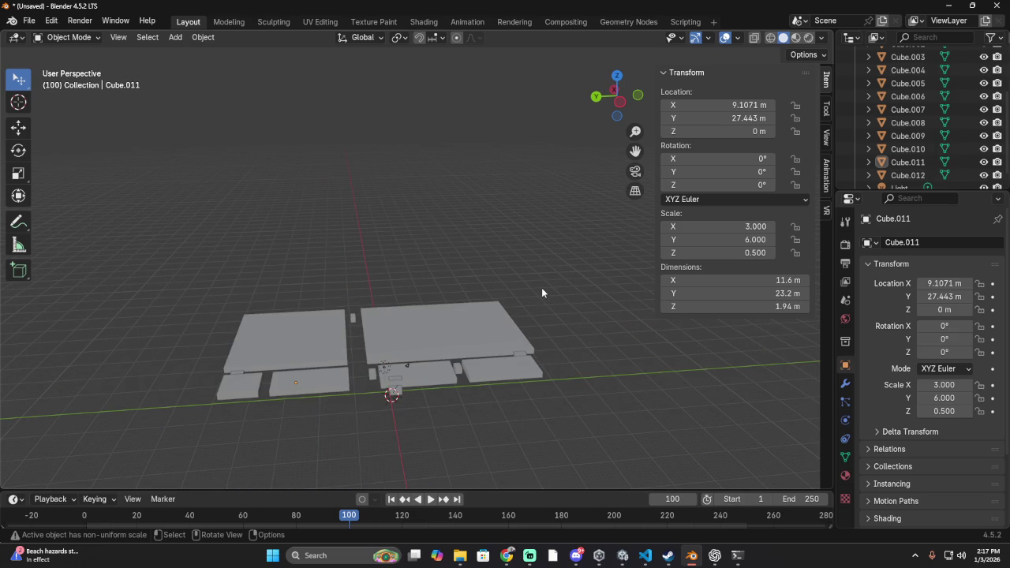
pyautogui.moveTo(591, 270)
pyautogui.mouseDown(button='middle')
pyautogui.moveTo(433, 328)
pyautogui.moveTo(264, 305)
pyautogui.moveTo(350, 311)
pyautogui.moveTo(552, 289)
pyautogui.moveTo(557, 243)
pyautogui.moveTo(370, 289)
pyautogui.moveTo(450, 407)
pyautogui.moveTo(574, 357)
pyautogui.moveTo(555, 287)
pyautogui.moveTo(367, 298)
pyautogui.moveTo(62, 268)
pyautogui.moveTo(783, 259)
pyautogui.mouseUp(button='middle')
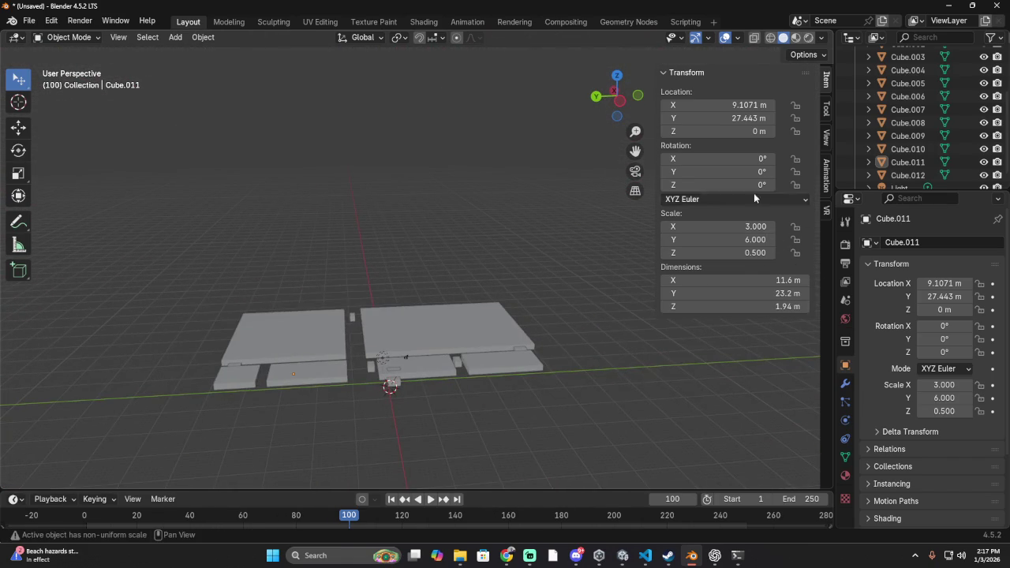
pyautogui.scroll(5, 583, 332)
pyautogui.moveTo(582, 332)
pyautogui.mouseDown(button='middle')
pyautogui.moveTo(559, 287)
pyautogui.moveTo(556, 249)
pyautogui.moveTo(527, 271)
pyautogui.moveTo(534, 355)
pyautogui.moveTo(565, 384)
pyautogui.mouseUp(button='middle')
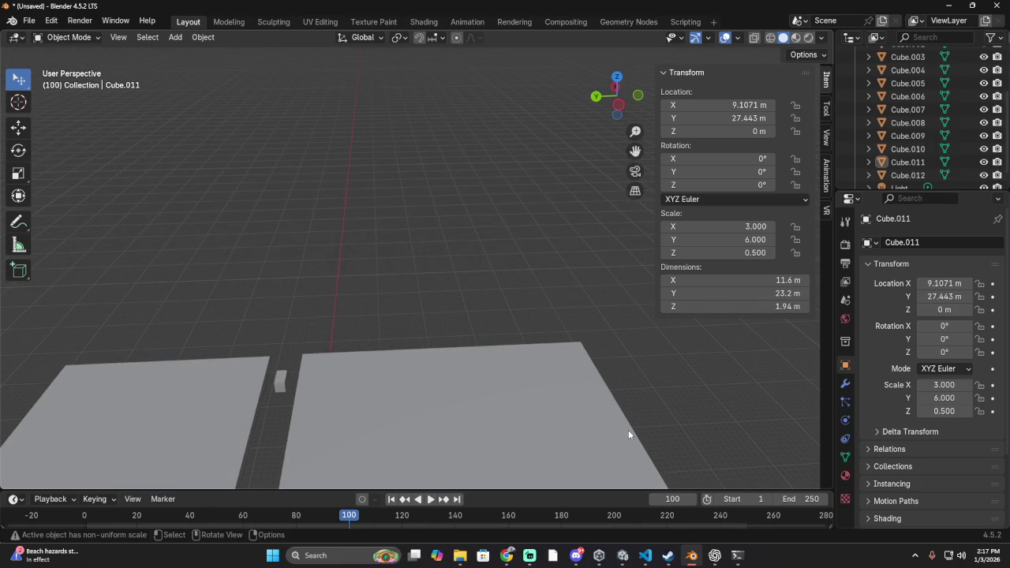
pyautogui.moveTo(617, 432)
pyautogui.mouseDown(button='middle')
pyautogui.moveTo(432, 439)
pyautogui.moveTo(444, 401)
pyautogui.moveTo(528, 428)
pyautogui.moveTo(335, 359)
pyautogui.mouseUp(button='middle')
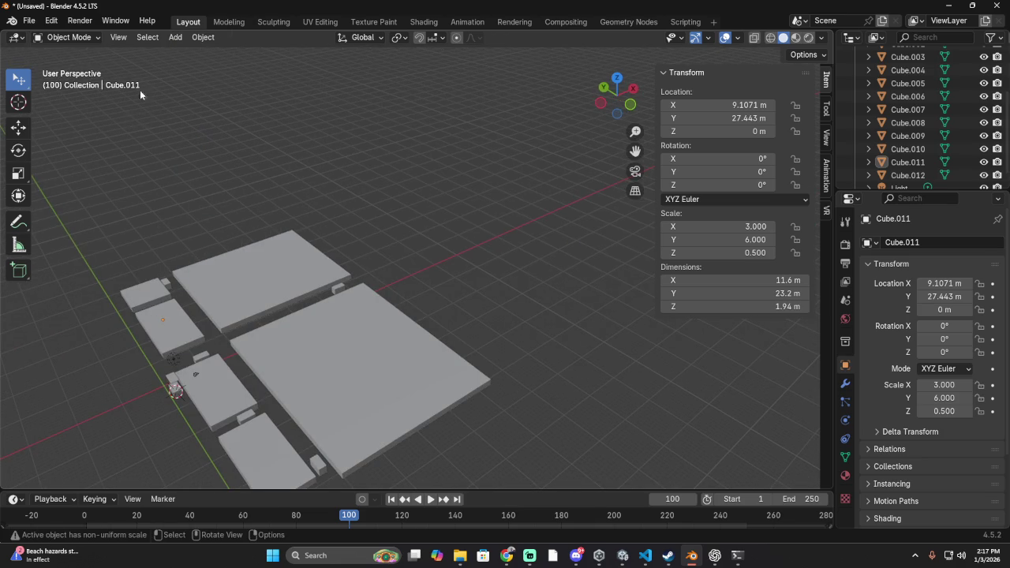
pyautogui.click(29, 21)
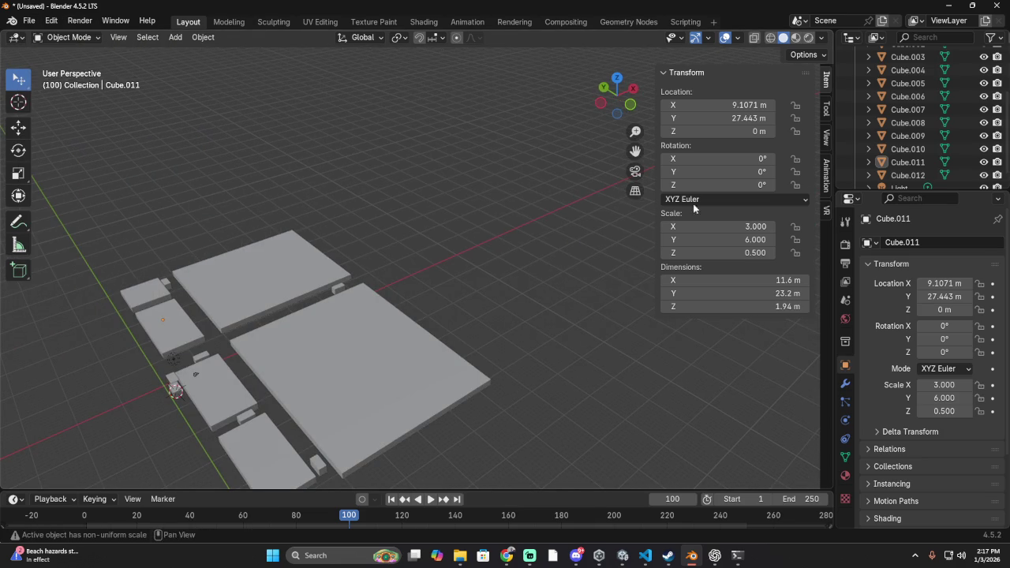
pyautogui.click(28, 20)
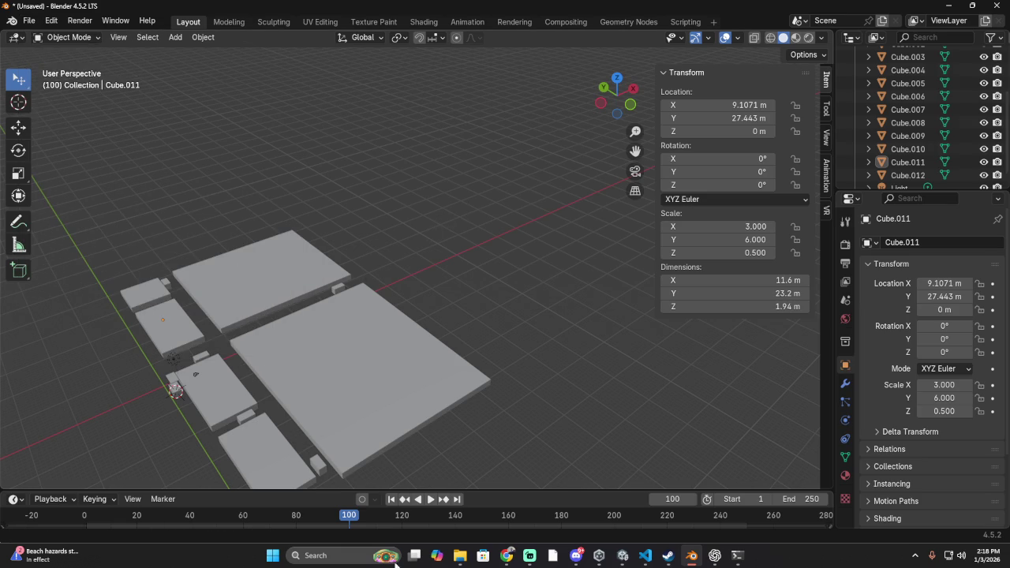
pyautogui.scroll(5, 207, 412)
pyautogui.moveTo(176, 343)
pyautogui.mouseDown(button='middle')
pyautogui.moveTo(620, 354)
pyautogui.moveTo(493, 283)
pyautogui.moveTo(313, 276)
pyautogui.moveTo(300, 311)
pyautogui.moveTo(337, 318)
pyautogui.mouseUp(button='middle')
pyautogui.scroll(-1, 356, 277)
pyautogui.scroll(-2, 363, 265)
pyautogui.scroll(-4, 363, 270)
pyautogui.moveTo(422, 259)
pyautogui.mouseDown(button='middle')
pyautogui.moveTo(494, 221)
pyautogui.moveTo(751, 162)
pyautogui.mouseUp(button='middle')
pyautogui.moveTo(517, 208)
pyautogui.mouseDown(button='middle')
pyautogui.moveTo(492, 308)
pyautogui.moveTo(480, 292)
pyautogui.moveTo(504, 221)
pyautogui.moveTo(459, 224)
pyautogui.mouseUp(button='middle')
pyautogui.scroll(2, 459, 224)
pyautogui.scroll(-2, 456, 230)
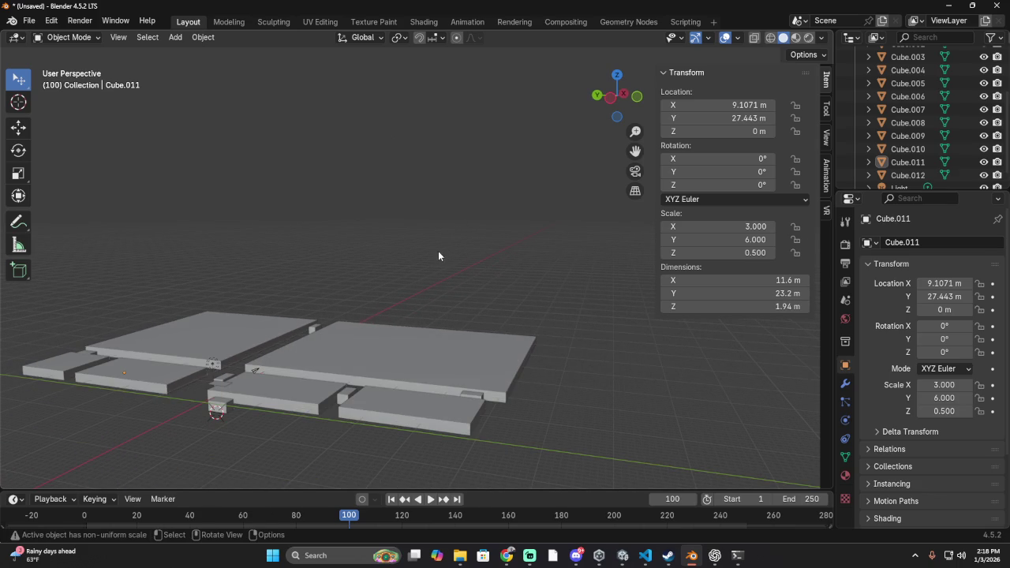
pyautogui.scroll(3, 462, 387)
pyautogui.moveTo(461, 387); pyautogui.dragTo(458, 417, button='middle')
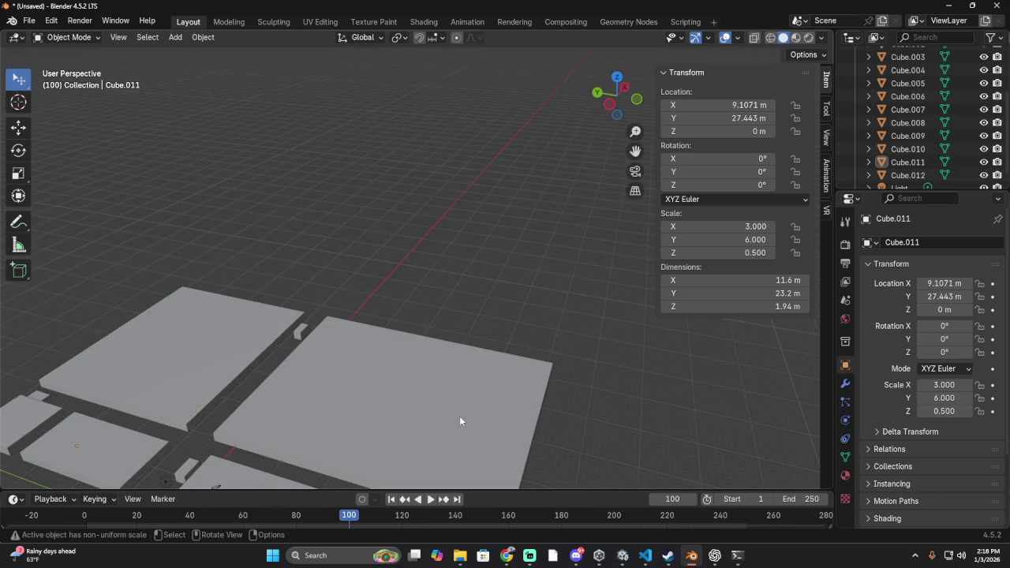
pyautogui.scroll(-2, 463, 423)
pyautogui.scroll(-3, 455, 442)
pyautogui.moveTo(456, 423)
pyautogui.mouseDown(button='middle')
pyautogui.moveTo(437, 433)
pyautogui.moveTo(445, 416)
pyautogui.mouseUp(button='middle')
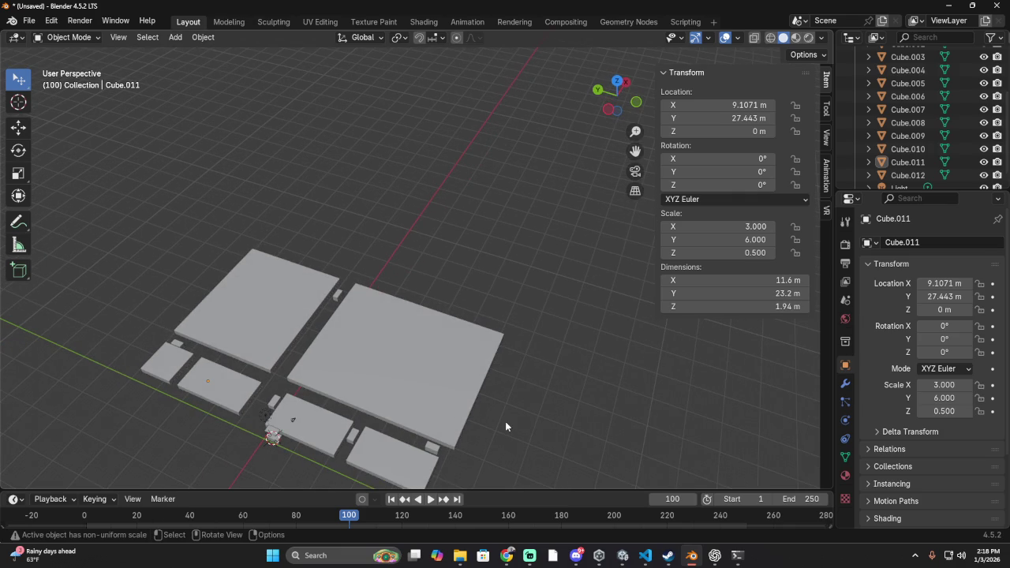
pyautogui.moveTo(505, 421); pyautogui.dragTo(572, 405, button='middle')
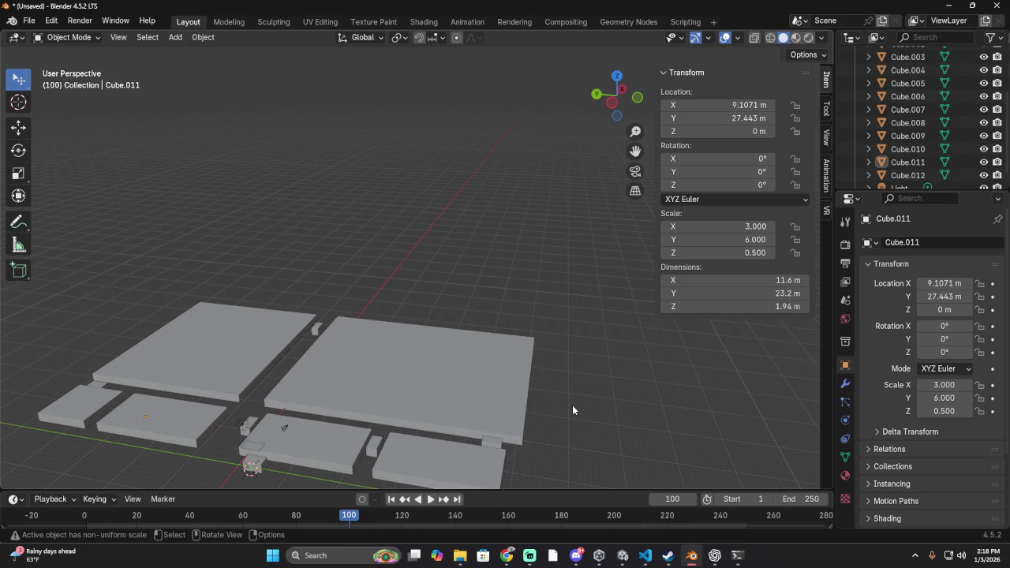
pyautogui.moveTo(433, 341)
pyautogui.mouseDown(button='middle')
pyautogui.moveTo(440, 287)
pyautogui.moveTo(284, 333)
pyautogui.moveTo(333, 401)
pyautogui.moveTo(364, 338)
pyautogui.mouseUp(button='middle')
# - Orbit around the slabs to a near top-down view of the scene
pyautogui.click(347, 324)
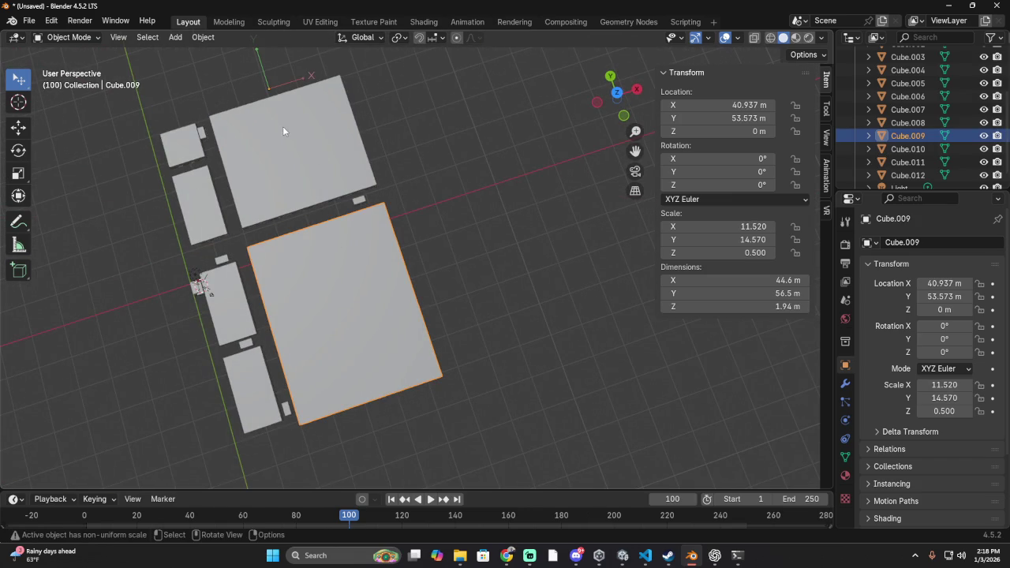
pyautogui.scroll(-1, 286, 124)
pyautogui.moveTo(491, 197)
pyautogui.mouseDown(button='middle')
pyautogui.moveTo(556, 155)
pyautogui.moveTo(591, 150)
pyautogui.mouseUp(button='middle')
pyautogui.moveTo(546, 262)
pyautogui.mouseDown(button='middle')
pyautogui.moveTo(581, 307)
pyautogui.moveTo(645, 273)
pyautogui.mouseUp(button='middle')
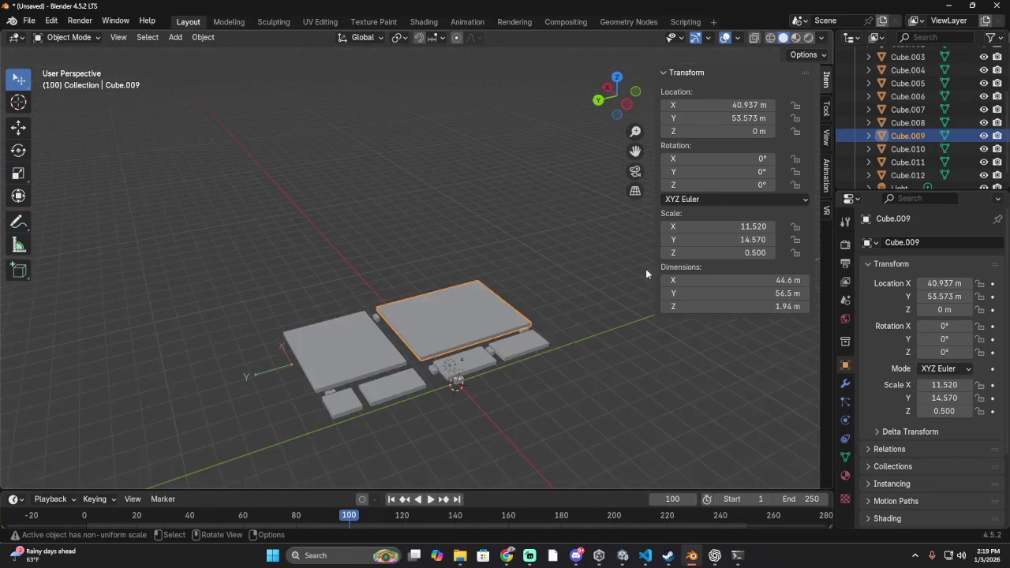
pyautogui.click(573, 233)
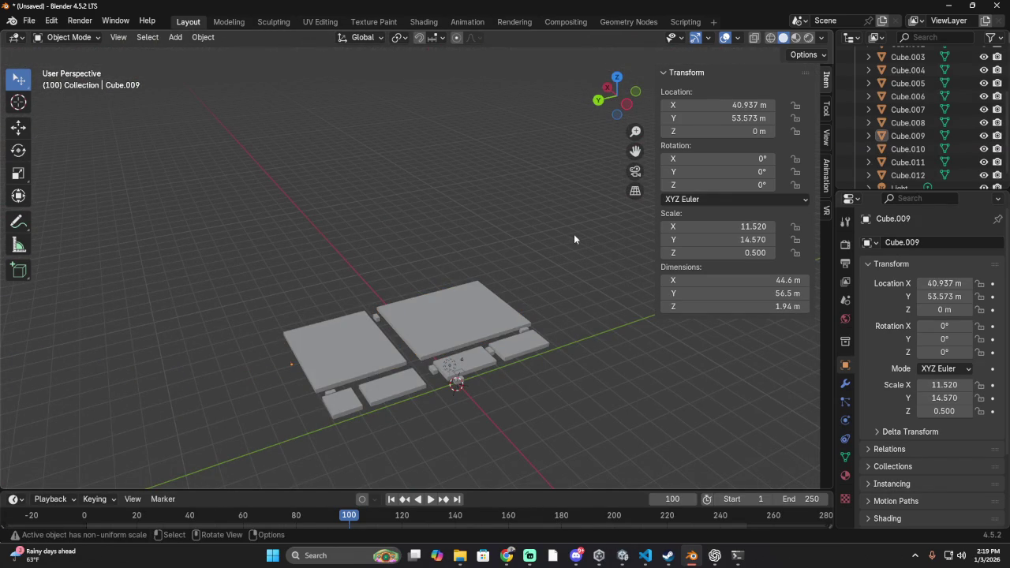
pyautogui.moveTo(568, 216)
pyautogui.mouseDown(button='middle')
pyautogui.moveTo(465, 295)
pyautogui.moveTo(284, 310)
pyautogui.moveTo(39, 212)
pyautogui.mouseUp(button='middle')
pyautogui.moveTo(352, 203); pyautogui.dragTo(124, 286, button='middle')
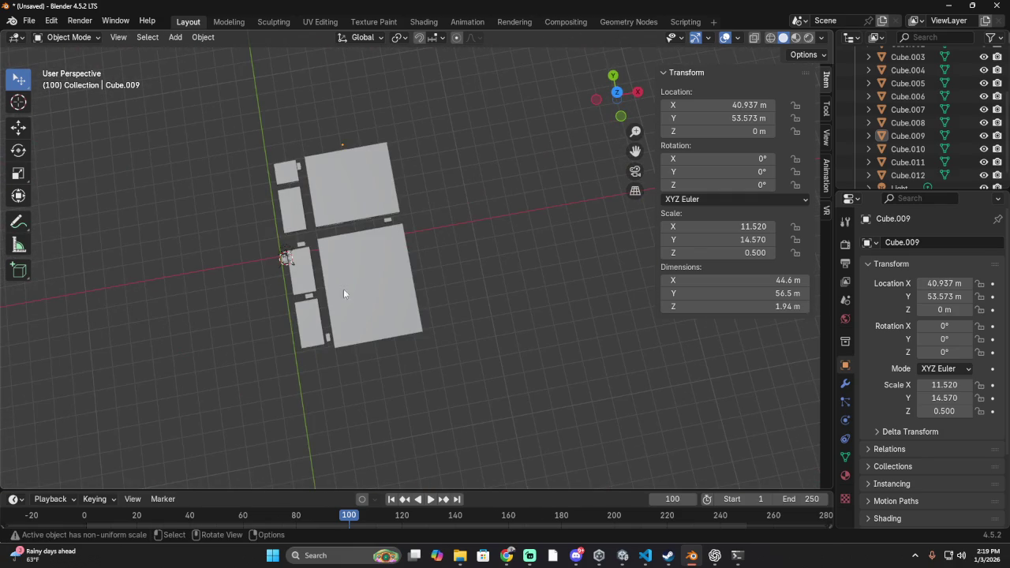
pyautogui.moveTo(350, 286)
pyautogui.mouseDown(button='middle')
pyautogui.moveTo(231, 272)
pyautogui.moveTo(289, 356)
pyautogui.moveTo(338, 344)
pyautogui.moveTo(334, 406)
pyautogui.moveTo(312, 383)
pyautogui.mouseUp(button='middle')
# - Save the scene as World 1.blend in the Downloads source folder
pyautogui.hotkey('ctrl', 's')
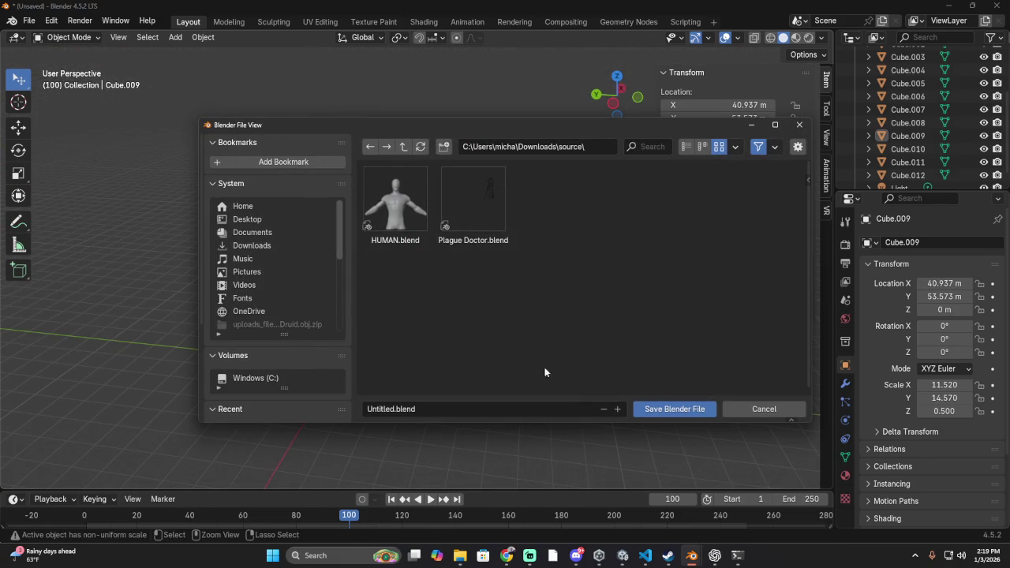
pyautogui.click(369, 411)
pyautogui.click(394, 409)
pyautogui.press('BackSpace')
pyautogui.write('World 1')
pyautogui.click(659, 408)
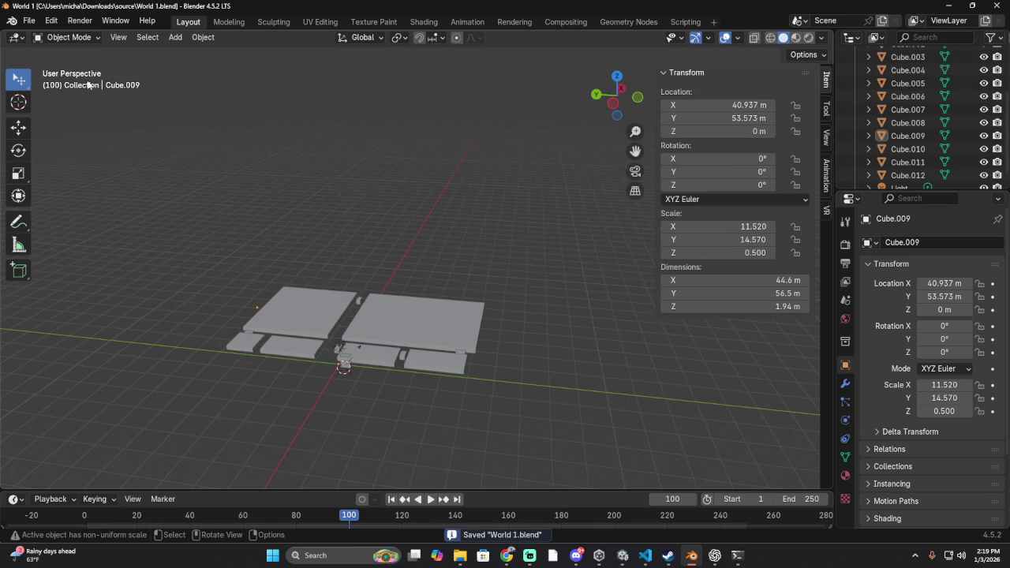
pyautogui.click(28, 20)
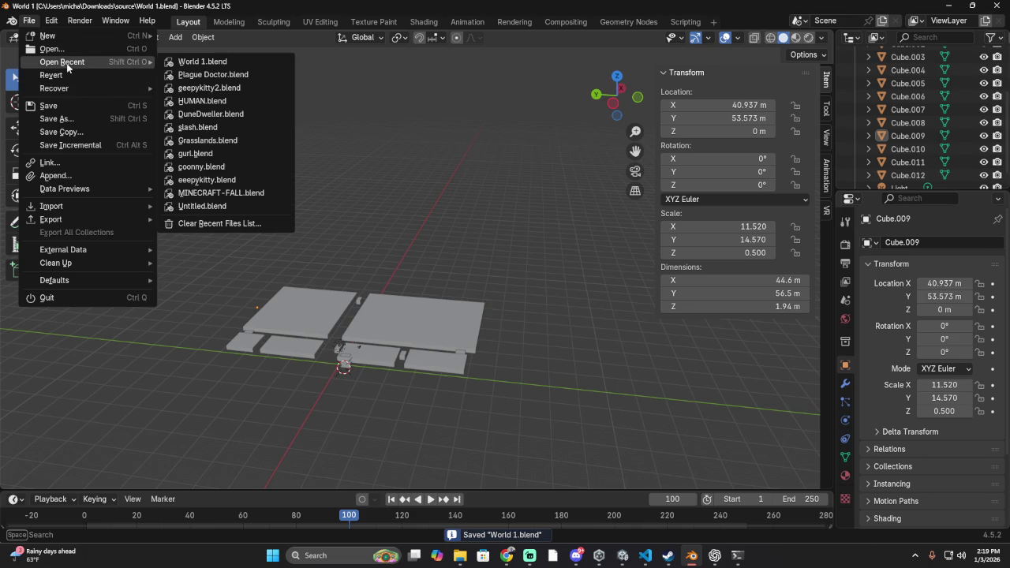
# - Open Plague Doctor.blend from recent files and switch to the Texture Paint workspace
pyautogui.click(231, 74)
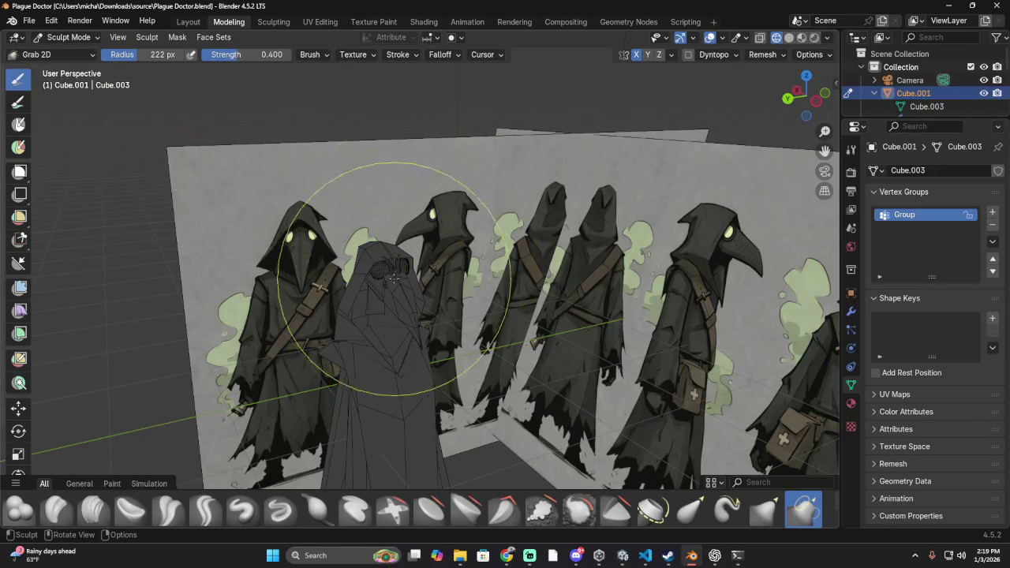
pyautogui.moveTo(396, 274); pyautogui.dragTo(270, 135, button='middle')
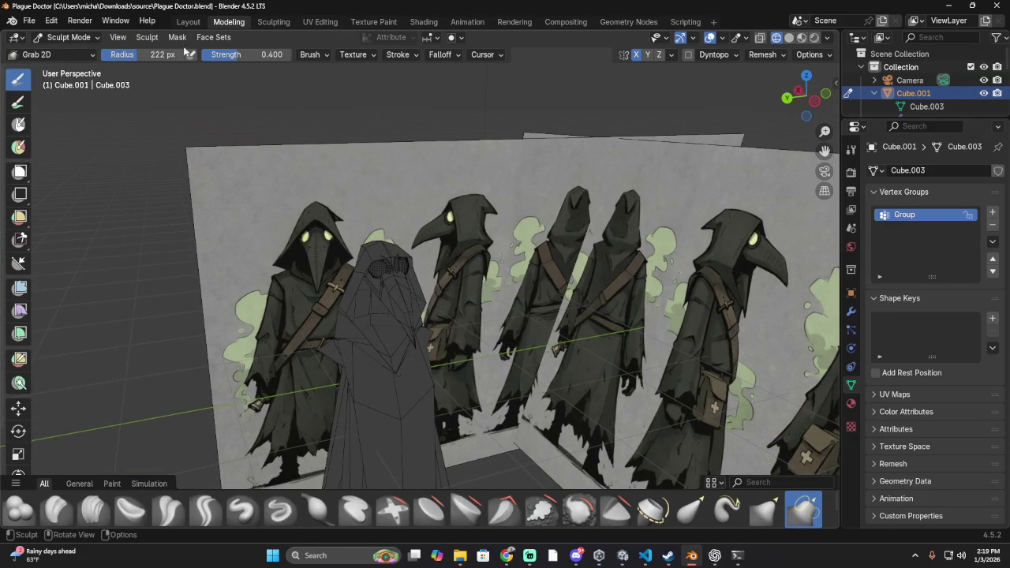
pyautogui.click(272, 22)
pyautogui.click(312, 22)
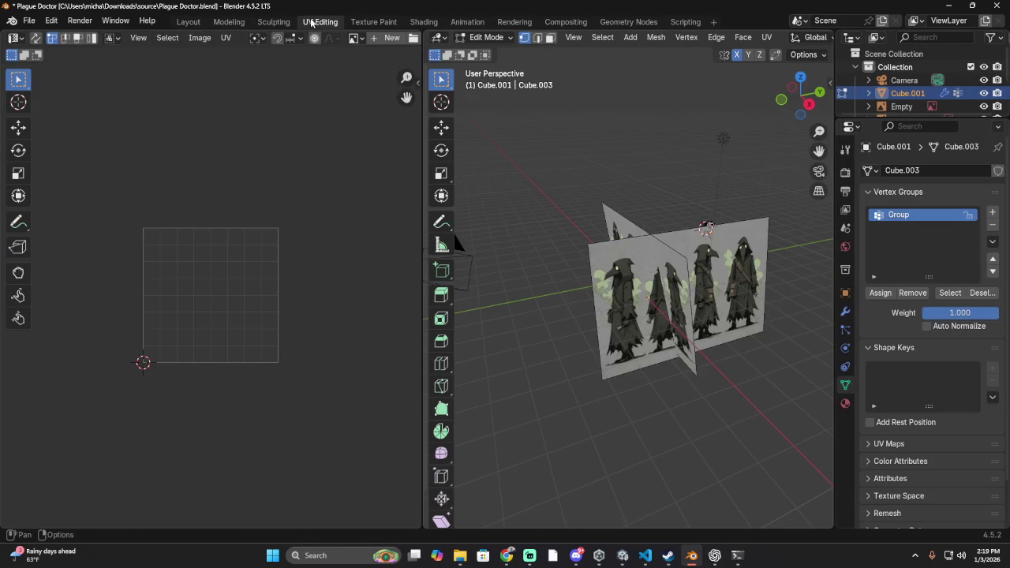
pyautogui.moveTo(670, 158)
pyautogui.mouseDown(button='middle')
pyautogui.moveTo(782, 132)
pyautogui.moveTo(729, 136)
pyautogui.mouseUp(button='middle')
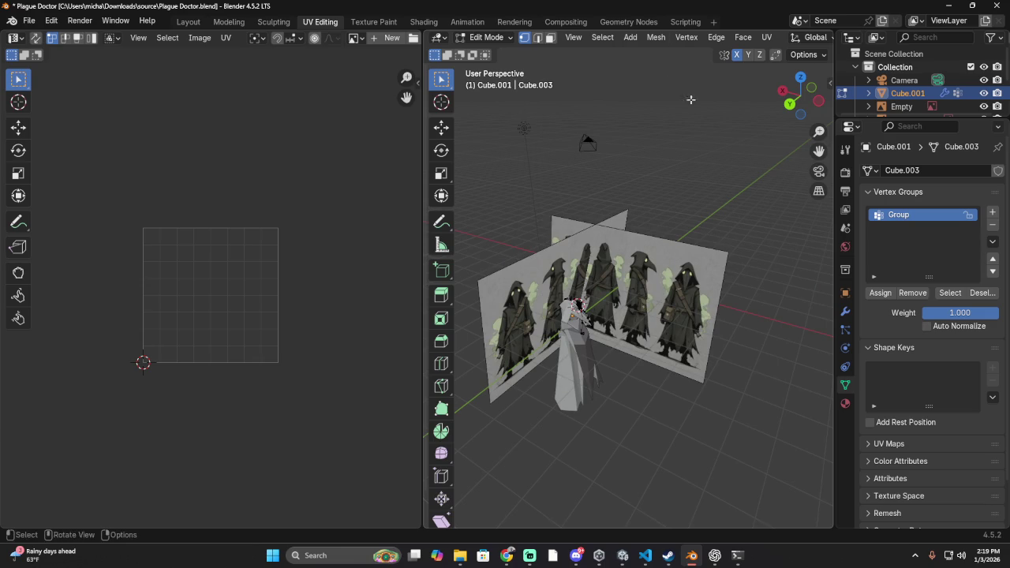
pyautogui.click(378, 23)
pyautogui.moveTo(505, 236)
pyautogui.mouseDown(button='middle')
pyautogui.moveTo(523, 195)
pyautogui.moveTo(517, 286)
pyautogui.moveTo(403, 193)
pyautogui.mouseUp(button='middle')
pyautogui.scroll(3, 523, 195)
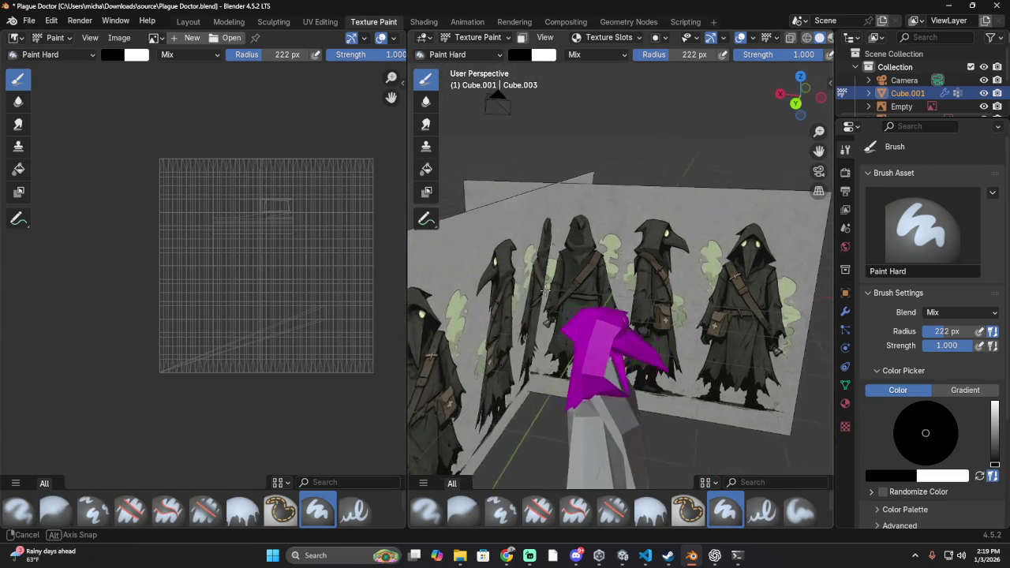
# - Select the Fill brush and sample a white paint colour from the reference art
pyautogui.click(426, 101)
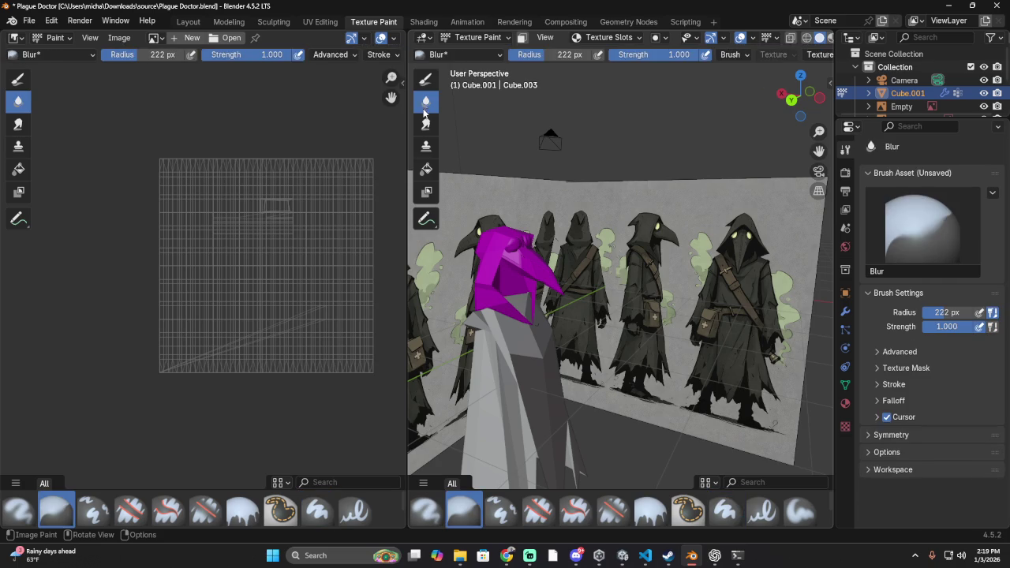
pyautogui.click(426, 168)
pyautogui.moveTo(605, 272); pyautogui.dragTo(535, 92, button='middle')
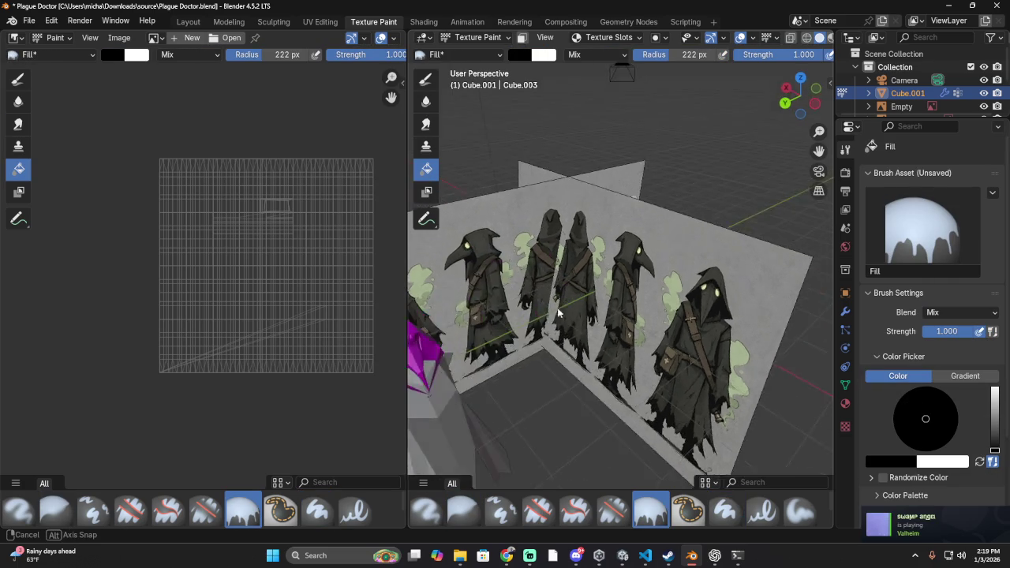
pyautogui.click(519, 54)
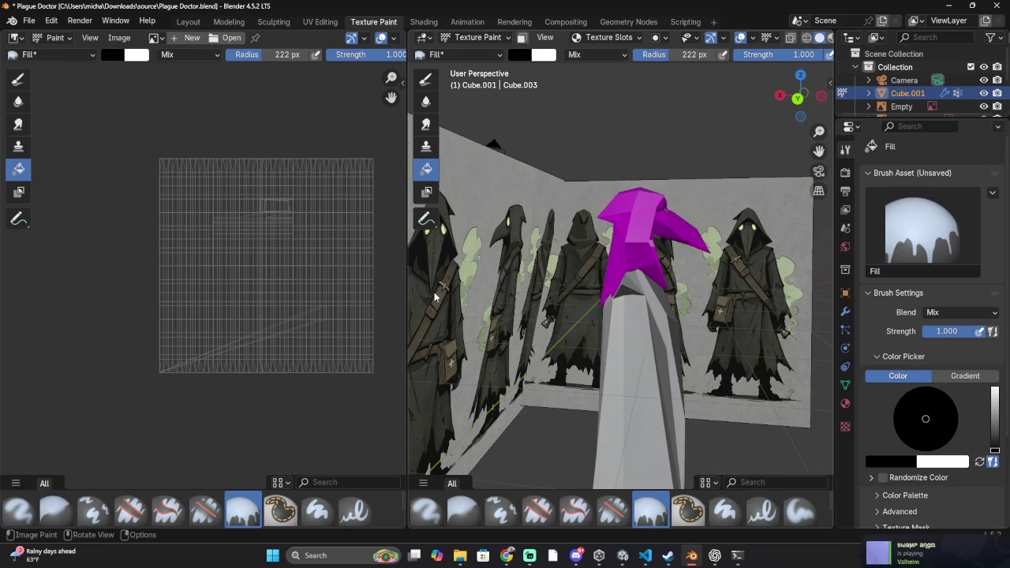
pyautogui.click(520, 55)
pyautogui.click(625, 251)
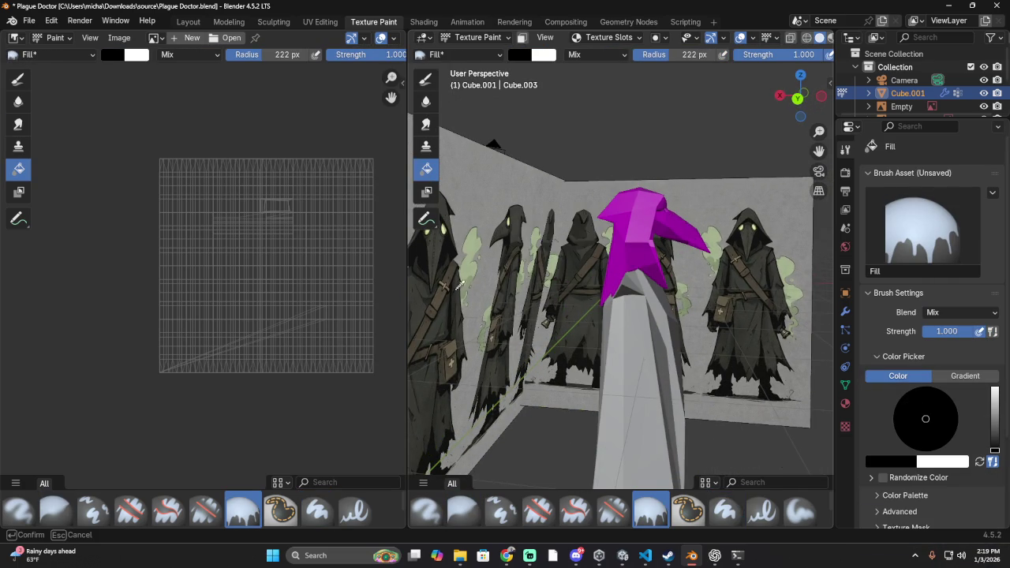
pyautogui.click(431, 314)
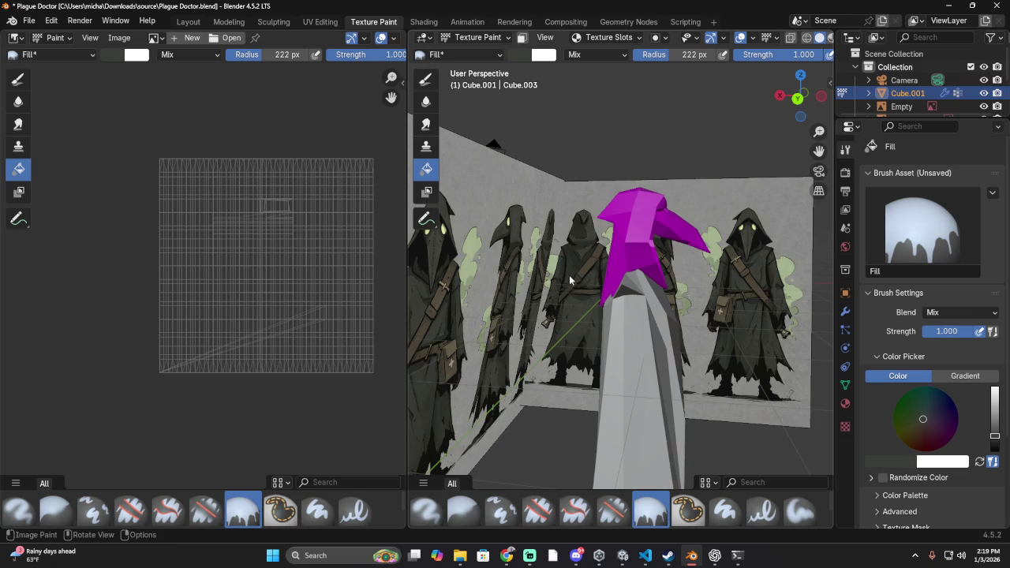
# - Show the object's Texture Slots, which list no textures yet
pyautogui.moveTo(654, 215); pyautogui.dragTo(458, 242, button='middle')
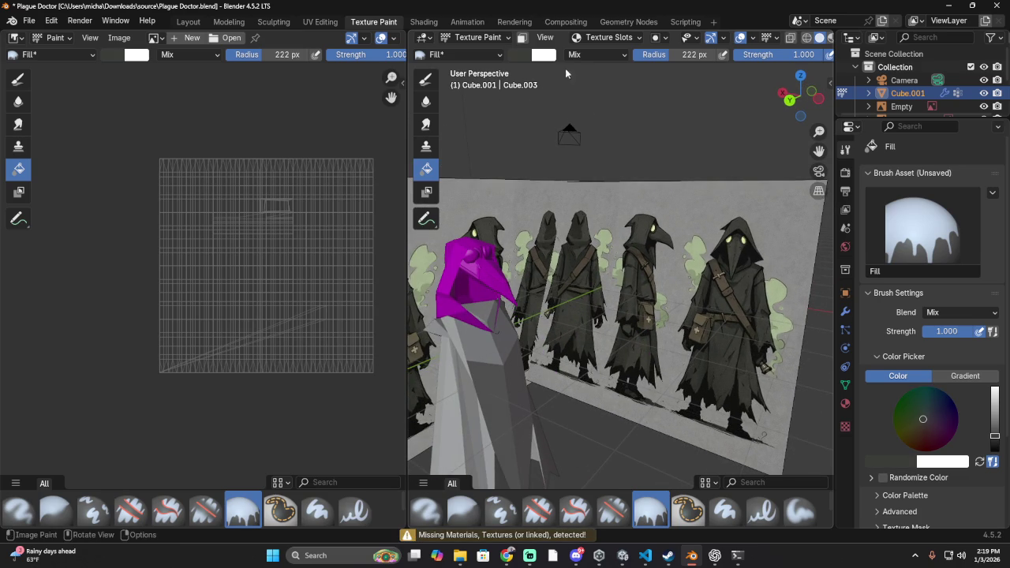
pyautogui.click(476, 37)
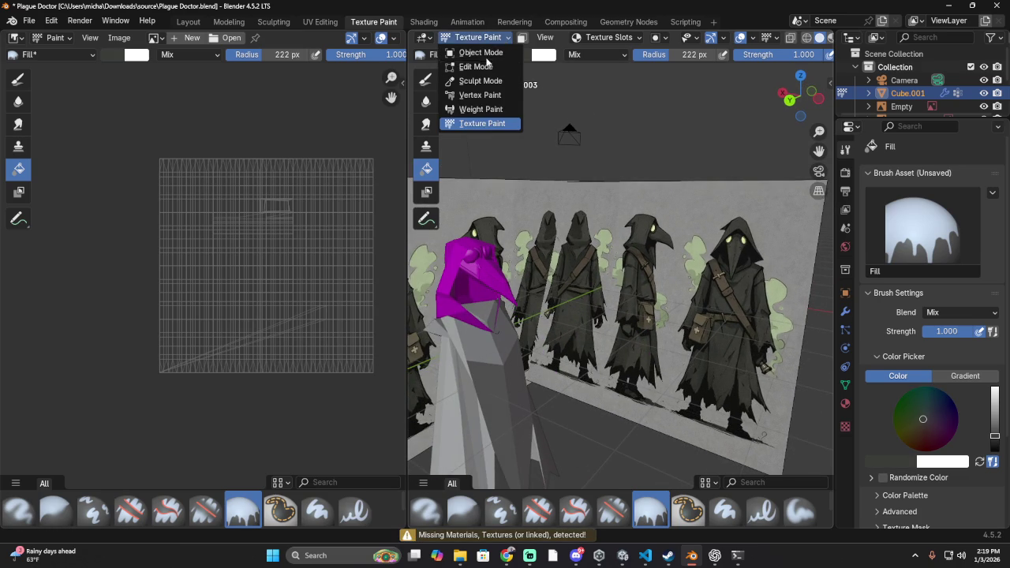
pyautogui.click(544, 38)
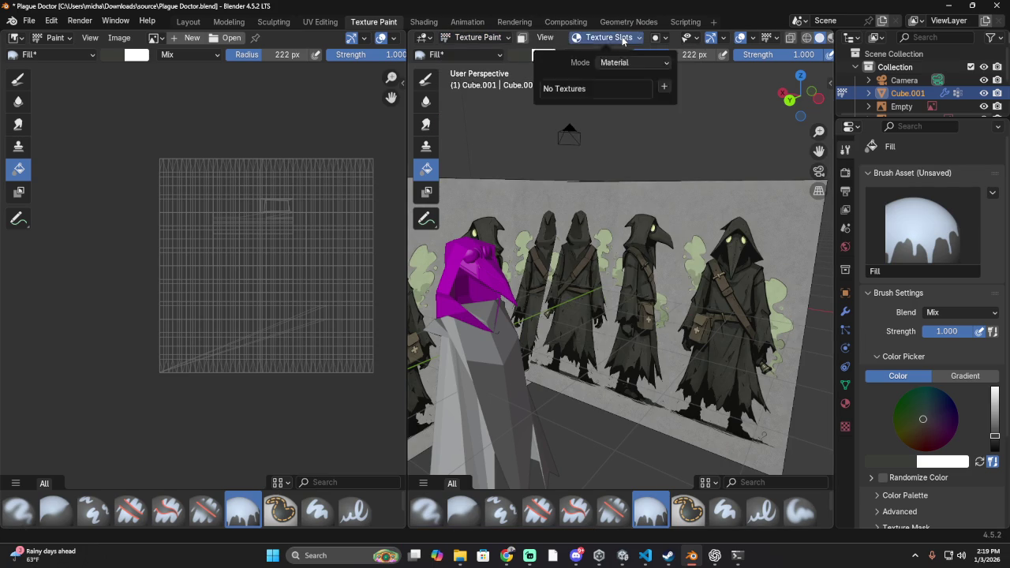
# - Add a blank 1024×1024 Cube.001 Base Color texture slot to the figure
pyautogui.click(667, 88)
pyautogui.click(700, 106)
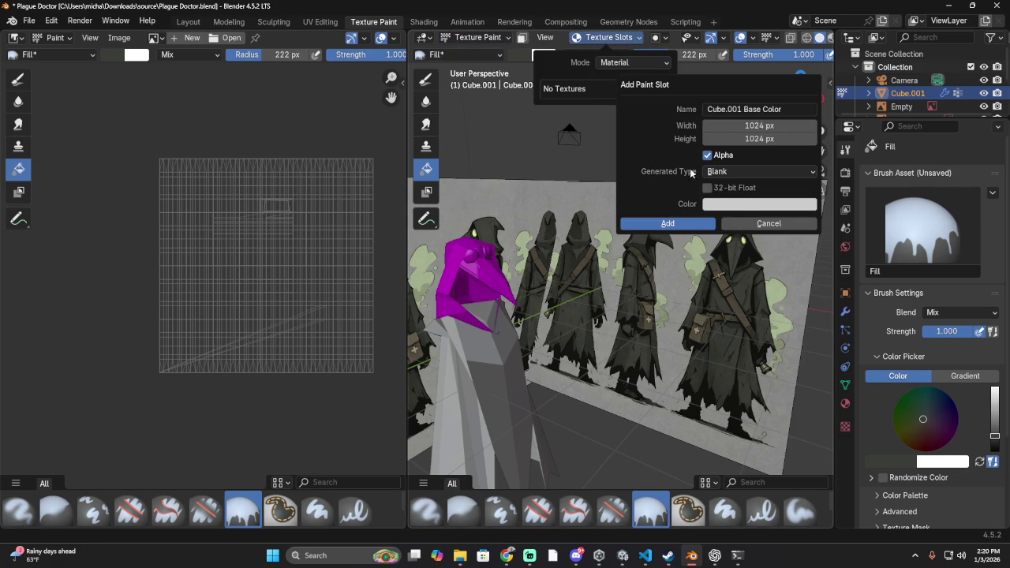
pyautogui.click(743, 207)
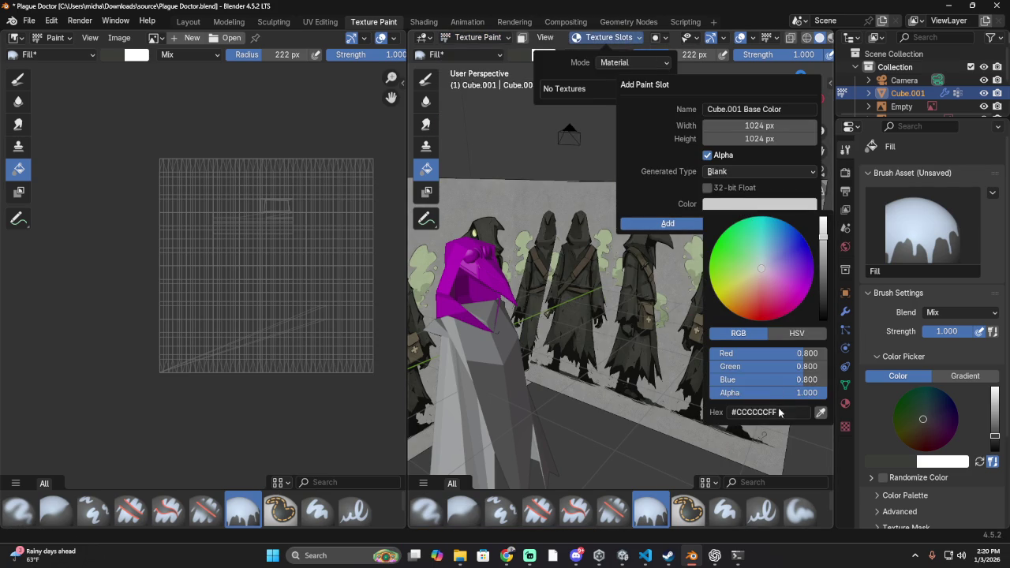
pyautogui.click(766, 207)
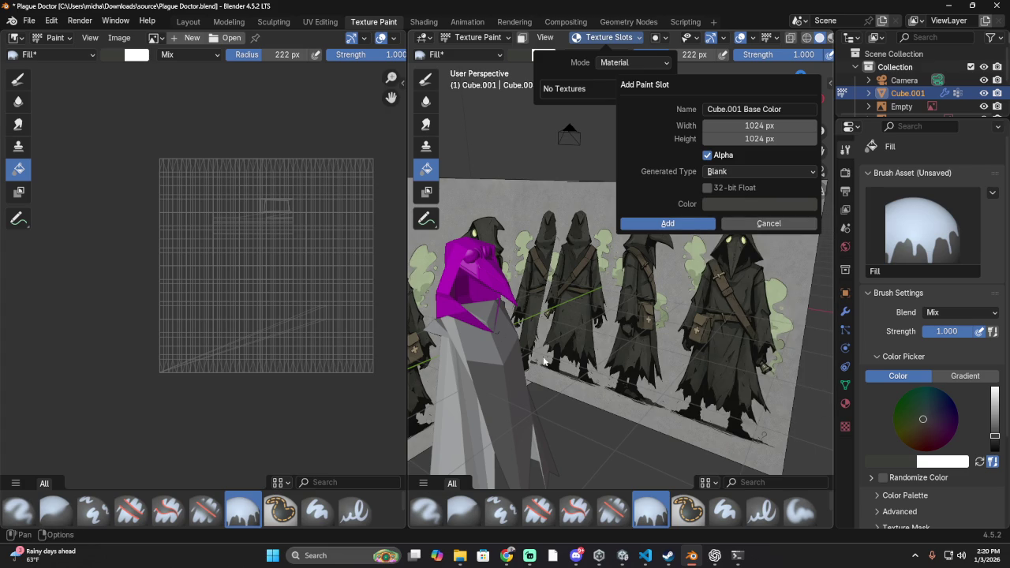
pyautogui.click(668, 224)
pyautogui.moveTo(475, 383); pyautogui.dragTo(543, 228, button='middle')
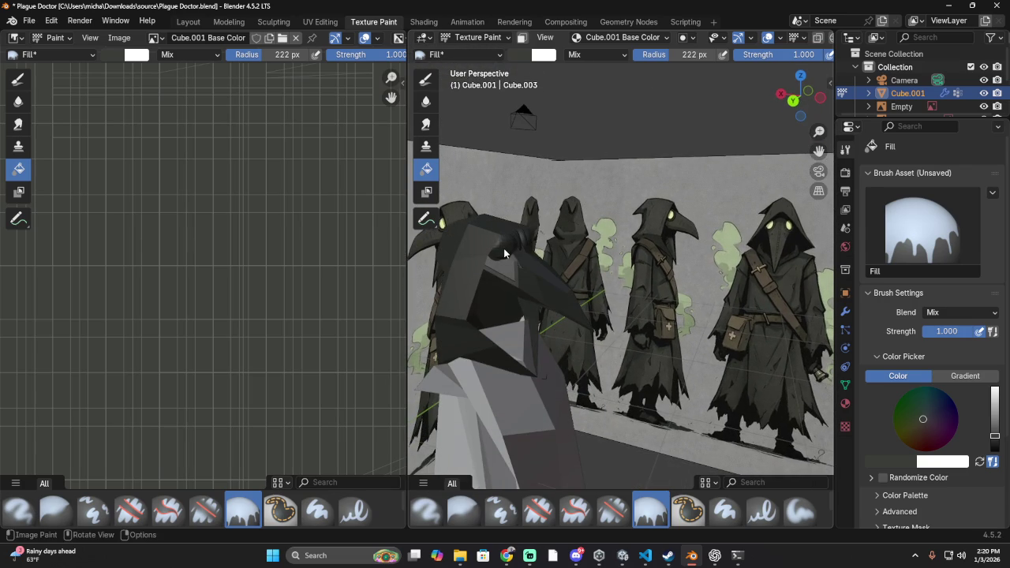
# - Add a 1024 px Material Normal paint slot coloured from the pale green smoke
pyautogui.click(624, 41)
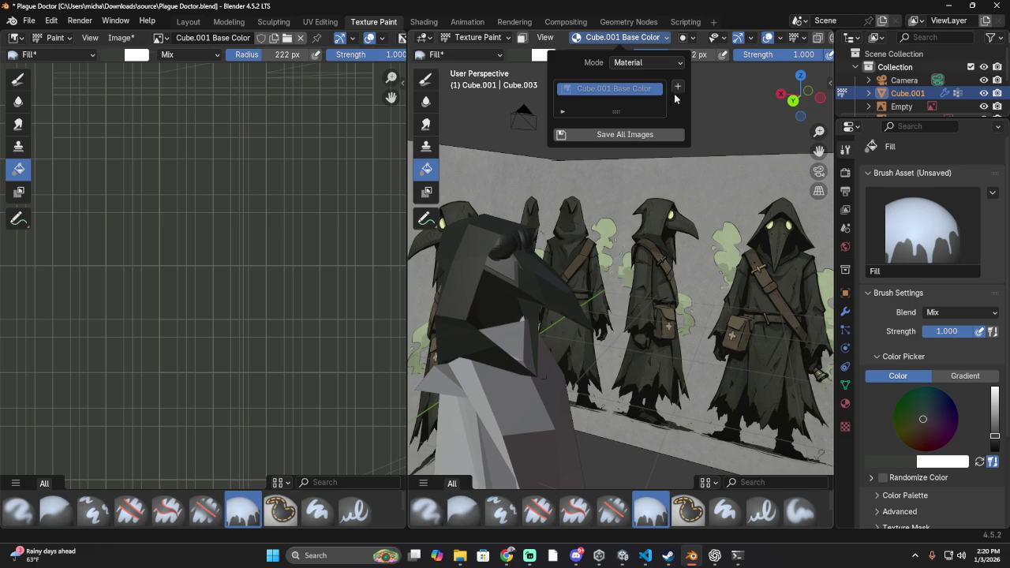
pyautogui.click(678, 93)
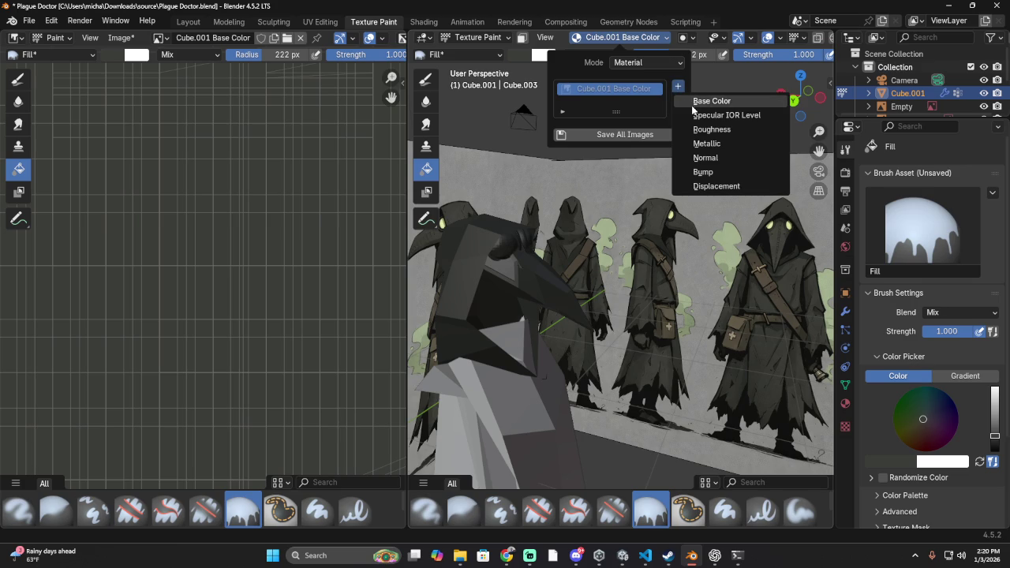
pyautogui.click(742, 157)
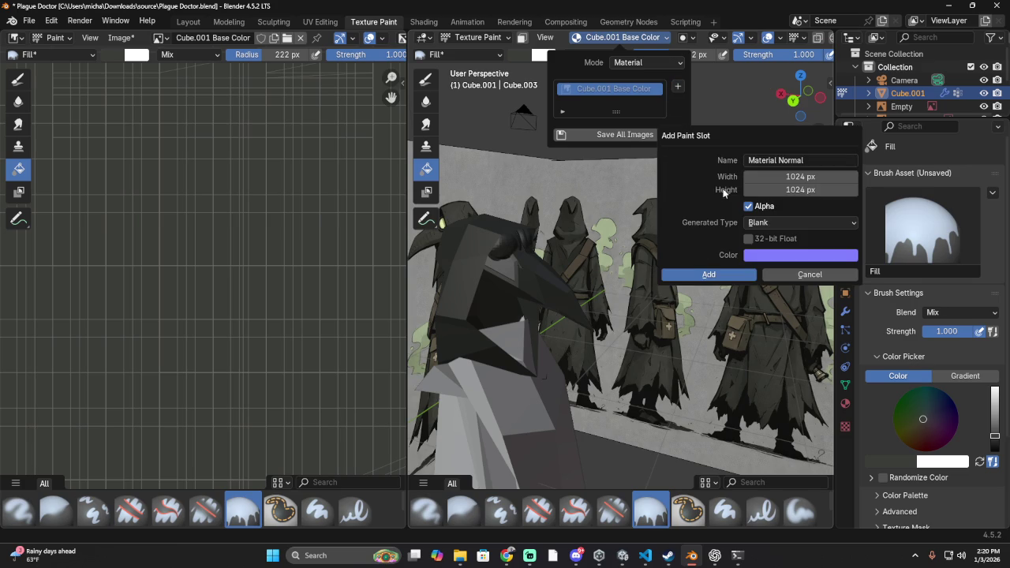
pyautogui.click(796, 255)
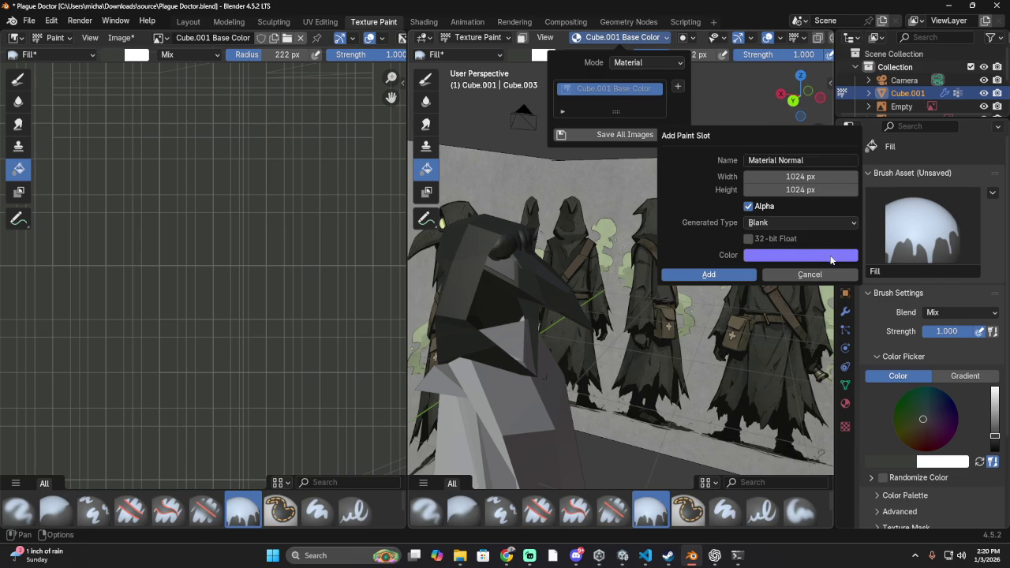
pyautogui.click(774, 257)
pyautogui.click(863, 237)
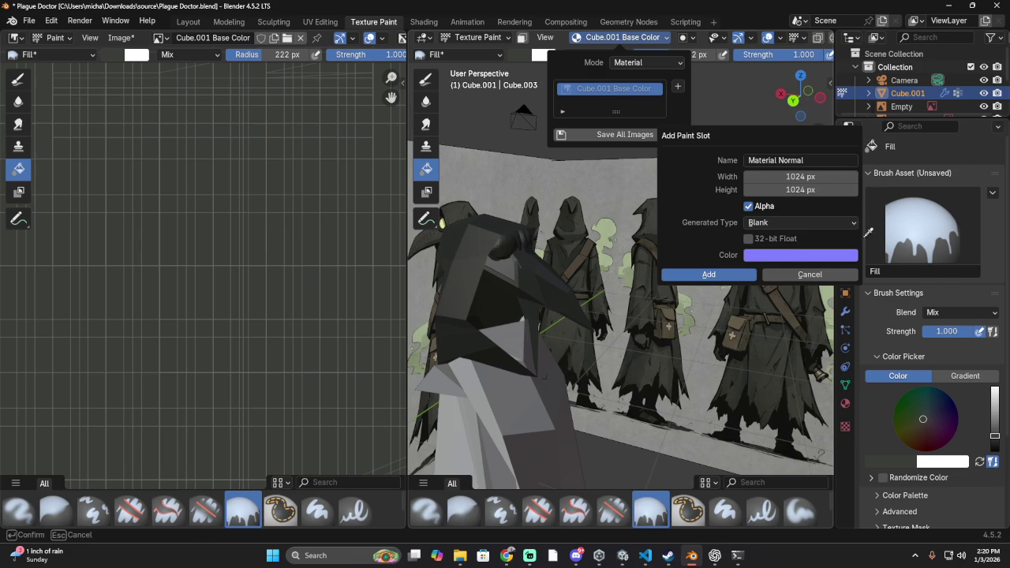
pyautogui.click(443, 224)
pyautogui.click(732, 277)
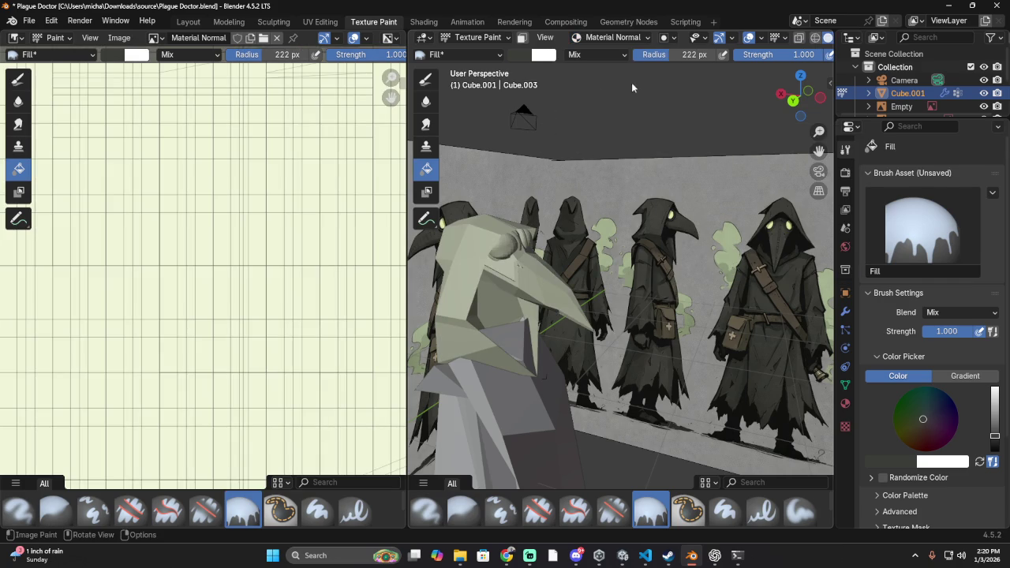
# - Pick the Mask brush from the brush asset browser
pyautogui.click(466, 57)
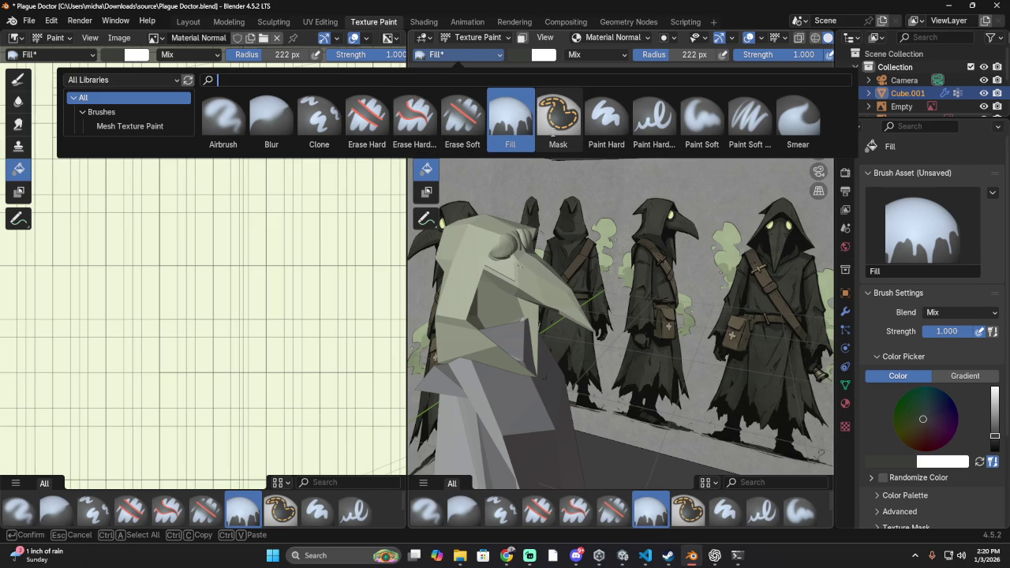
pyautogui.click(555, 119)
pyautogui.scroll(5, 507, 261)
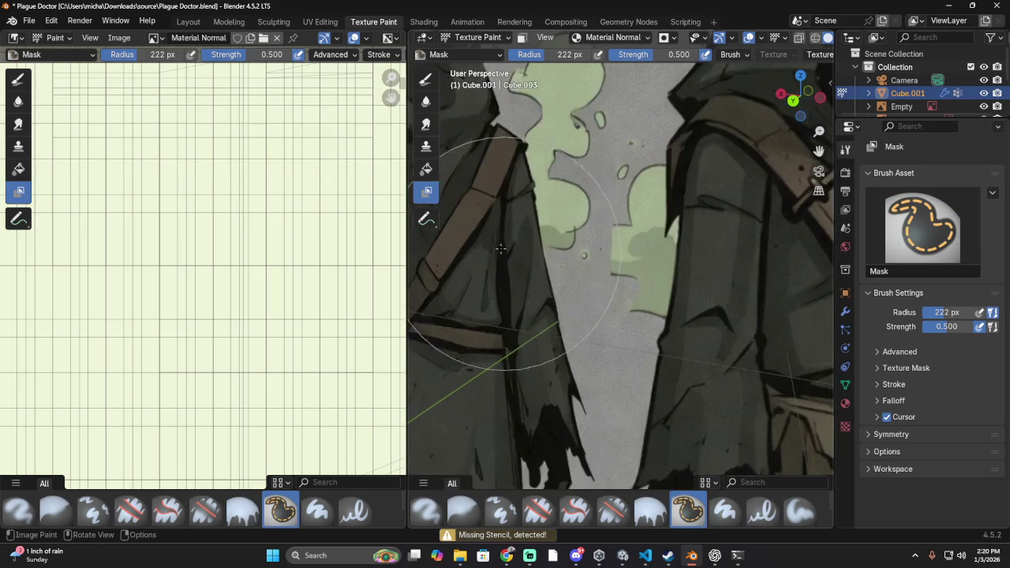
pyautogui.scroll(-5, 508, 262)
# - Reduce the brush radius from 222 to 40 px, then return to the Fill brush
pyautogui.rightClick(512, 223)
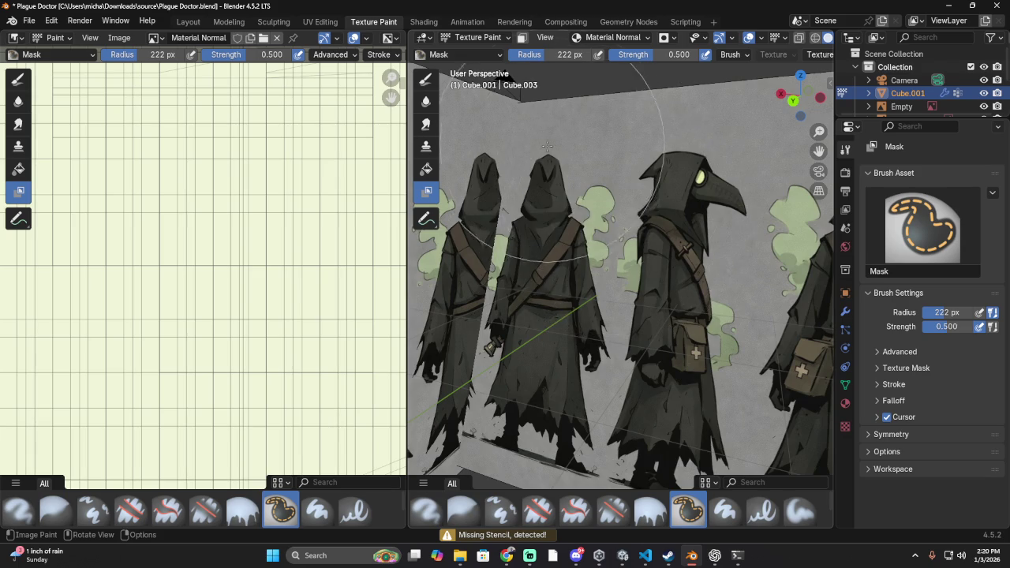
pyautogui.moveTo(556, 143); pyautogui.dragTo(643, 207, button='middle')
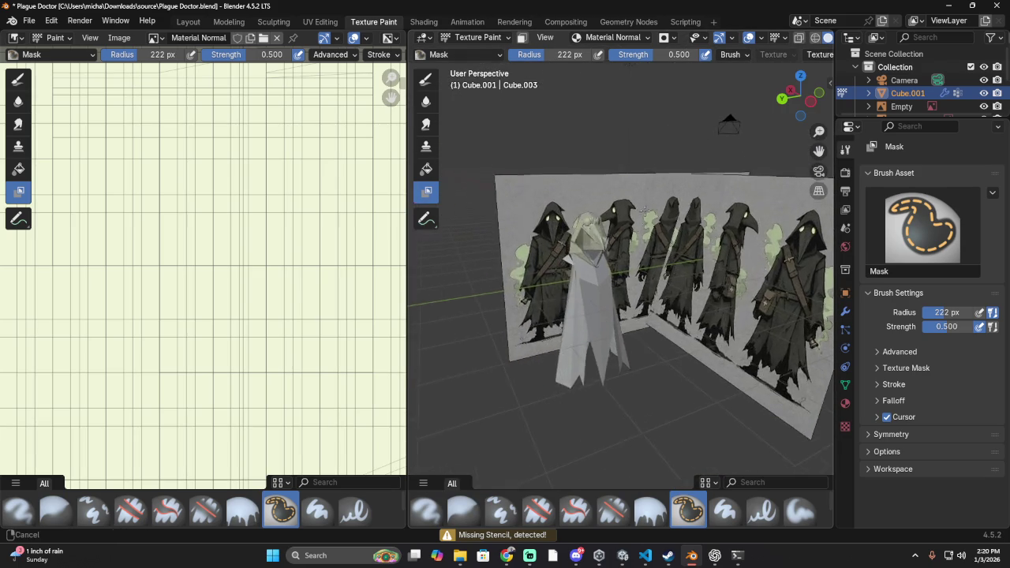
pyautogui.scroll(5, 643, 207)
pyautogui.moveTo(642, 207)
pyautogui.mouseDown(button='middle')
pyautogui.moveTo(606, 197)
pyautogui.moveTo(627, 211)
pyautogui.mouseUp(button='middle')
pyautogui.scroll(-5, 627, 212)
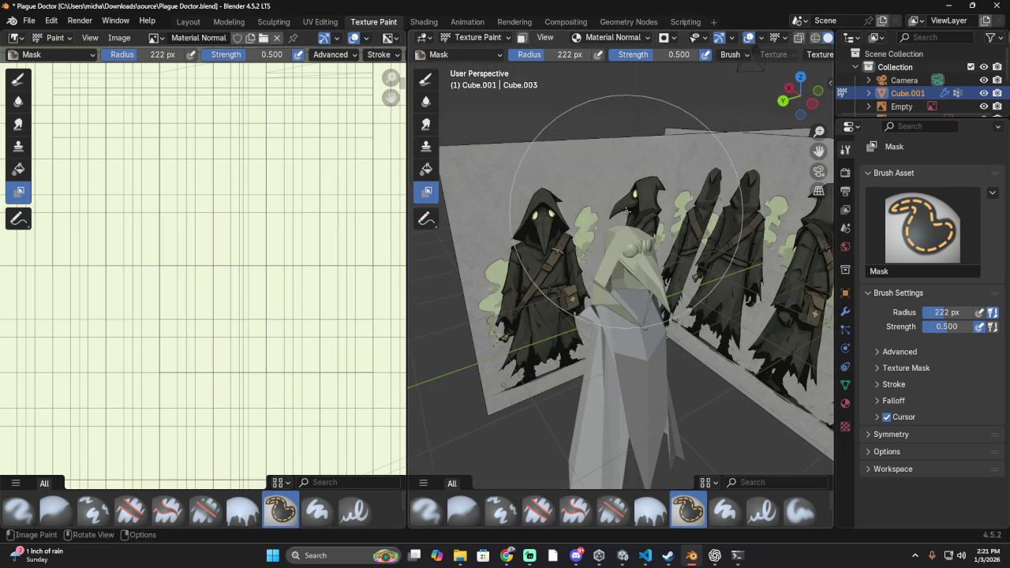
pyautogui.click(635, 237)
pyautogui.rightClick(637, 247)
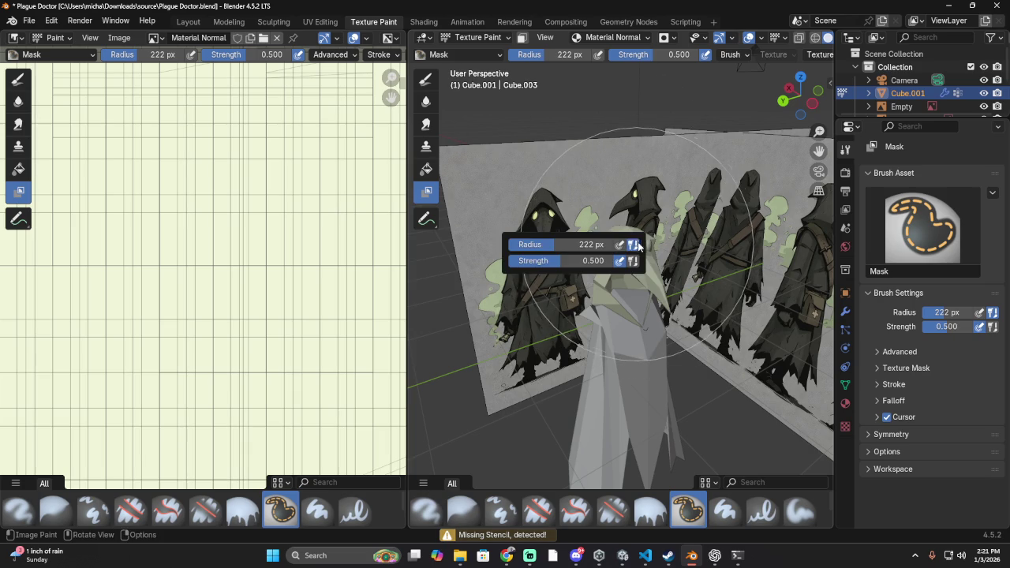
pyautogui.moveTo(576, 244)
pyautogui.mouseDown()
pyautogui.moveTo(520, 254)
pyautogui.moveTo(615, 260)
pyautogui.mouseUp()
pyautogui.click(653, 298)
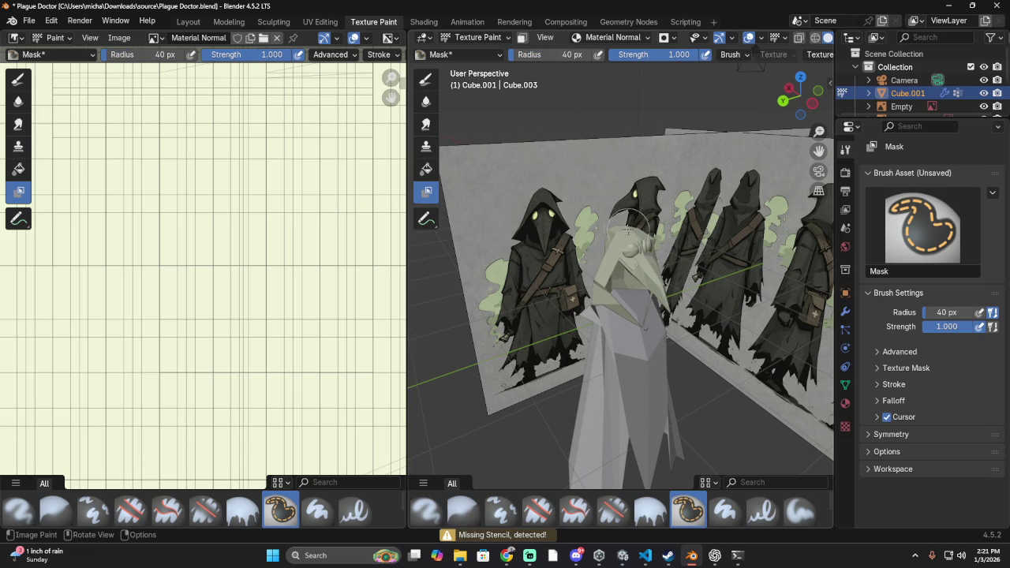
pyautogui.click(20, 175)
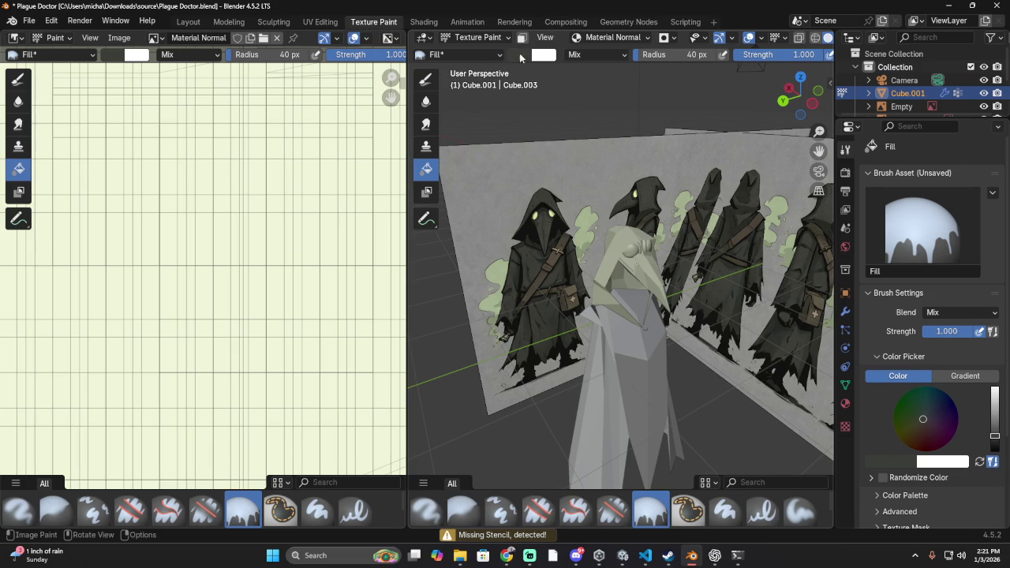
# - Flood-fill the plague doctor model plain grey, orbit to inspect it, then bring up recent files
pyautogui.click(630, 258)
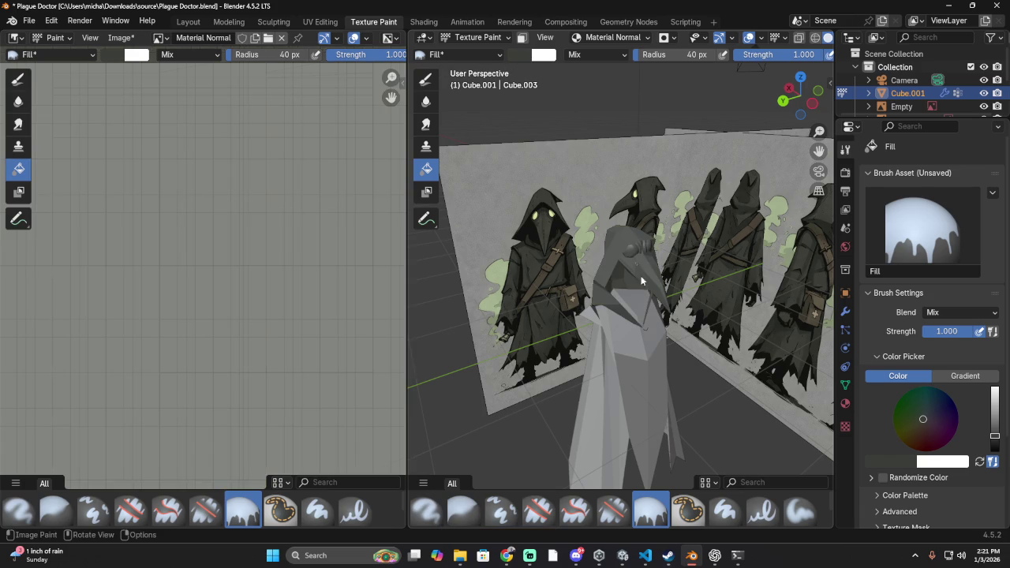
pyautogui.scroll(3, 576, 307)
pyautogui.scroll(3, 714, 118)
pyautogui.scroll(-4, 687, 151)
pyautogui.scroll(3, 695, 138)
pyautogui.scroll(-2, 726, 165)
pyautogui.moveTo(730, 172)
pyautogui.mouseDown(button='middle')
pyautogui.moveTo(627, 168)
pyautogui.moveTo(649, 149)
pyautogui.moveTo(623, 151)
pyautogui.moveTo(682, 163)
pyautogui.moveTo(682, 190)
pyautogui.mouseUp(button='middle')
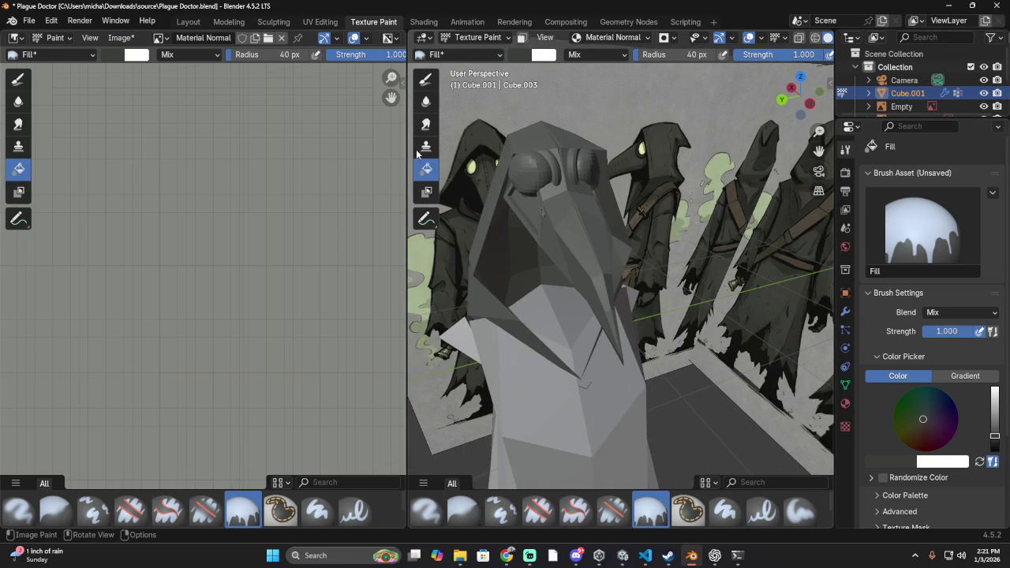
pyautogui.moveTo(512, 163)
pyautogui.mouseDown(button='middle')
pyautogui.moveTo(635, 195)
pyautogui.moveTo(637, 186)
pyautogui.mouseUp(button='middle')
pyautogui.moveTo(559, 177)
pyautogui.mouseDown(button='middle')
pyautogui.moveTo(554, 166)
pyautogui.moveTo(573, 165)
pyautogui.mouseUp(button='middle')
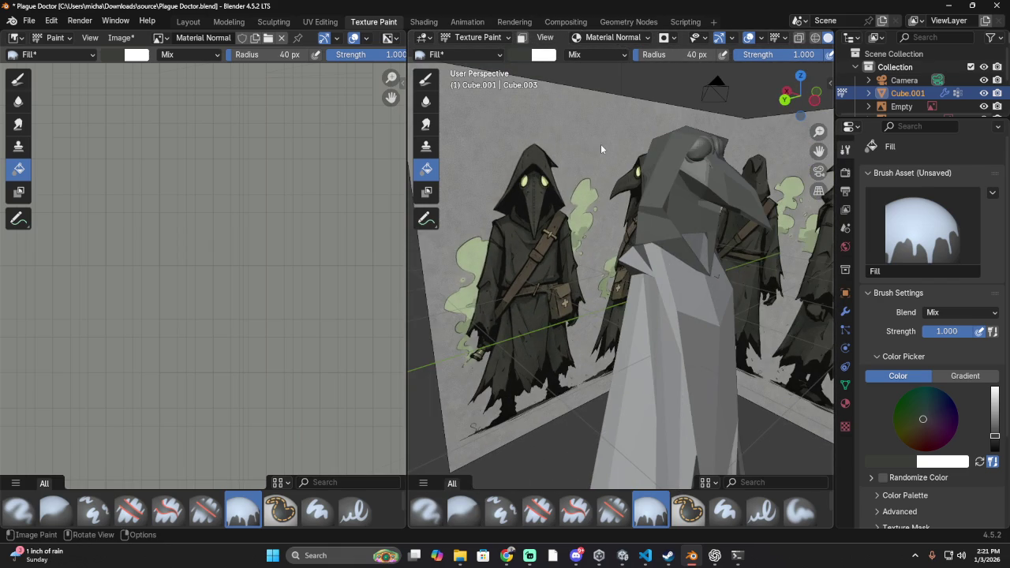
pyautogui.moveTo(585, 145)
pyautogui.mouseDown(button='middle')
pyautogui.moveTo(583, 154)
pyautogui.moveTo(567, 148)
pyautogui.mouseUp(button='middle')
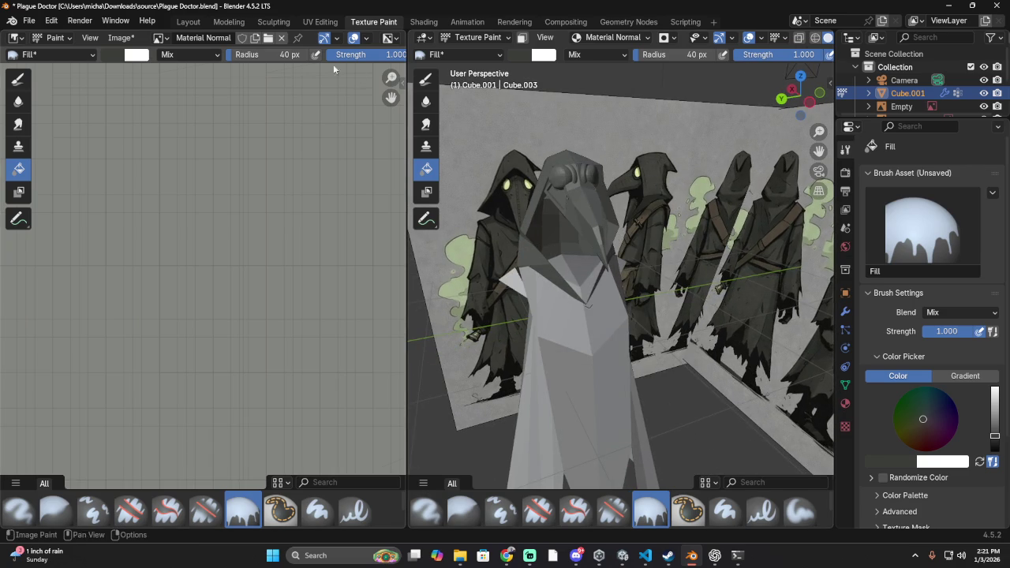
pyautogui.click(29, 20)
pyautogui.moveTo(62, 61)
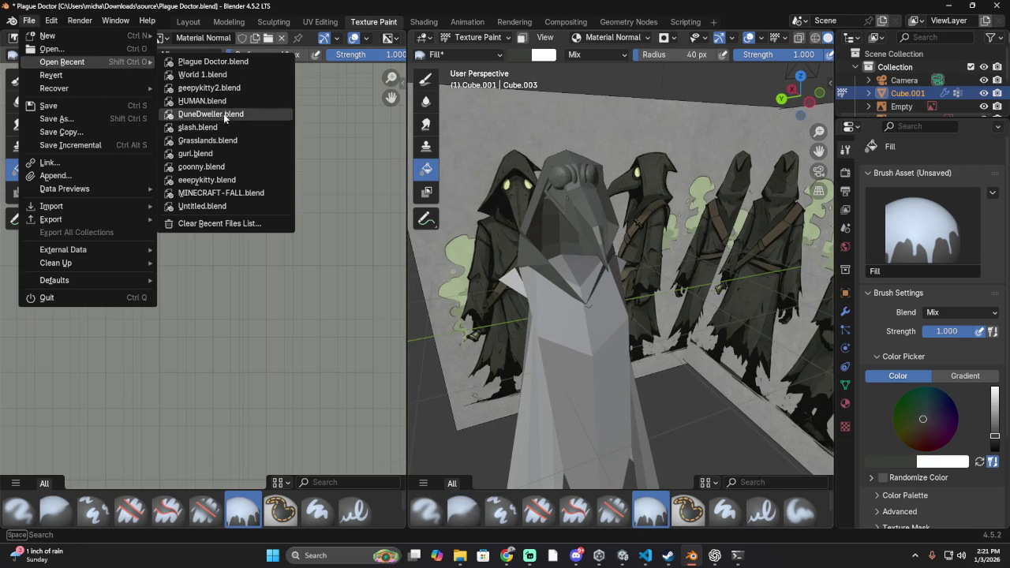
# - Load Grasslands.blend from recent files, then paint and undo a test stroke on the helmet
pyautogui.click(217, 140)
pyautogui.click(508, 305)
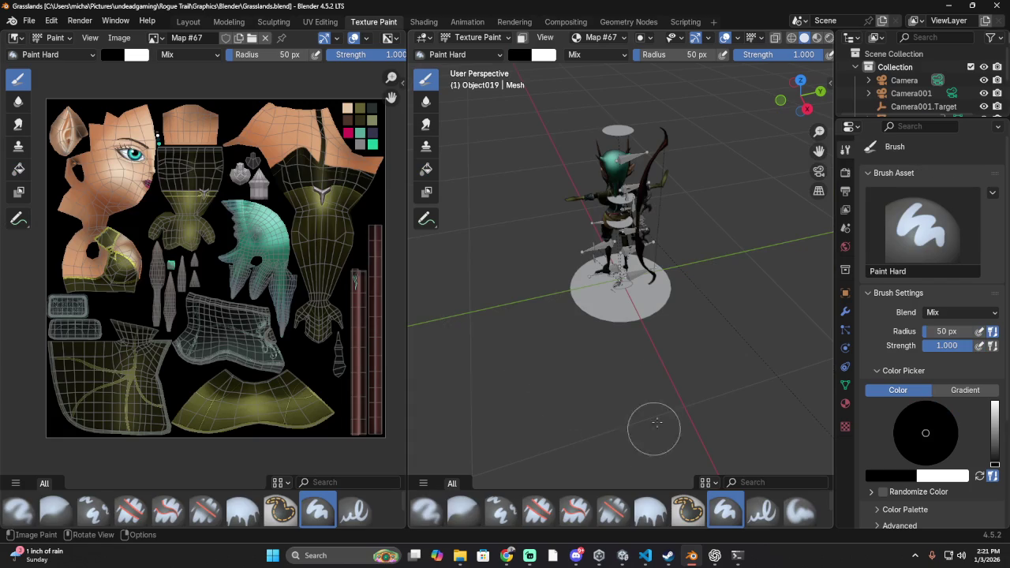
pyautogui.moveTo(623, 230)
pyautogui.mouseDown(button='middle')
pyautogui.moveTo(560, 197)
pyautogui.moveTo(600, 189)
pyautogui.mouseUp(button='middle')
pyautogui.scroll(3, 728, 160)
pyautogui.scroll(2, 729, 160)
pyautogui.moveTo(728, 160); pyautogui.dragTo(707, 126, button='middle')
pyautogui.scroll(-2, 706, 126)
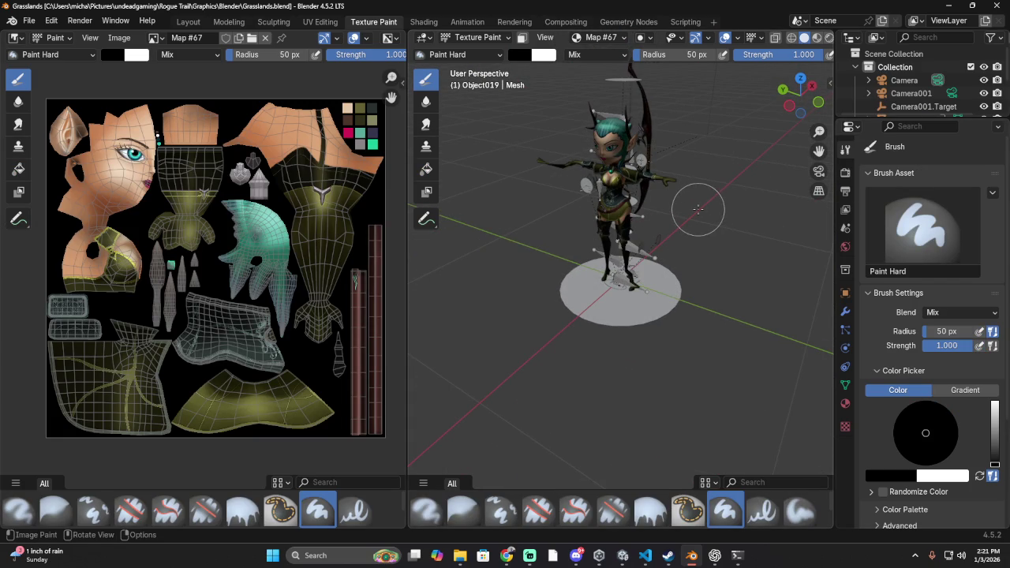
pyautogui.moveTo(250, 252); pyautogui.dragTo(269, 245)
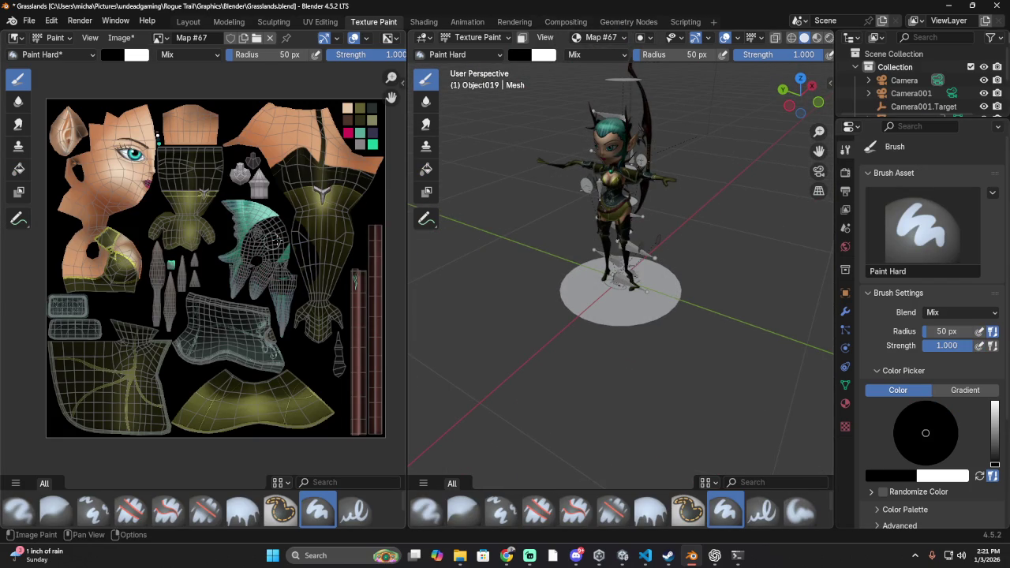
pyautogui.hotkey('ctrl', 'z')
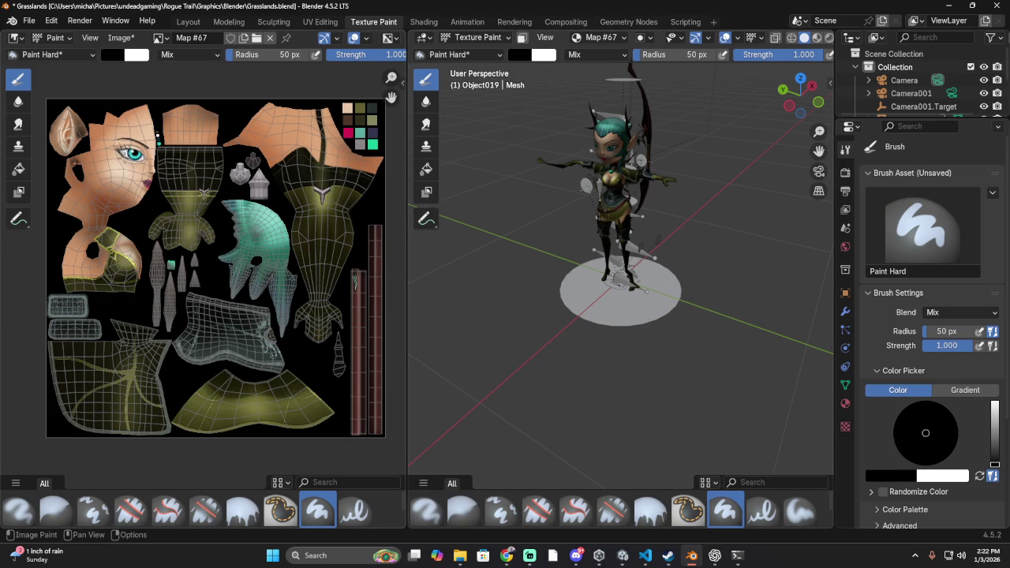
# - Paint and undo a black test stroke over the eye, then pan back to the face
pyautogui.scroll(2, 157, 136)
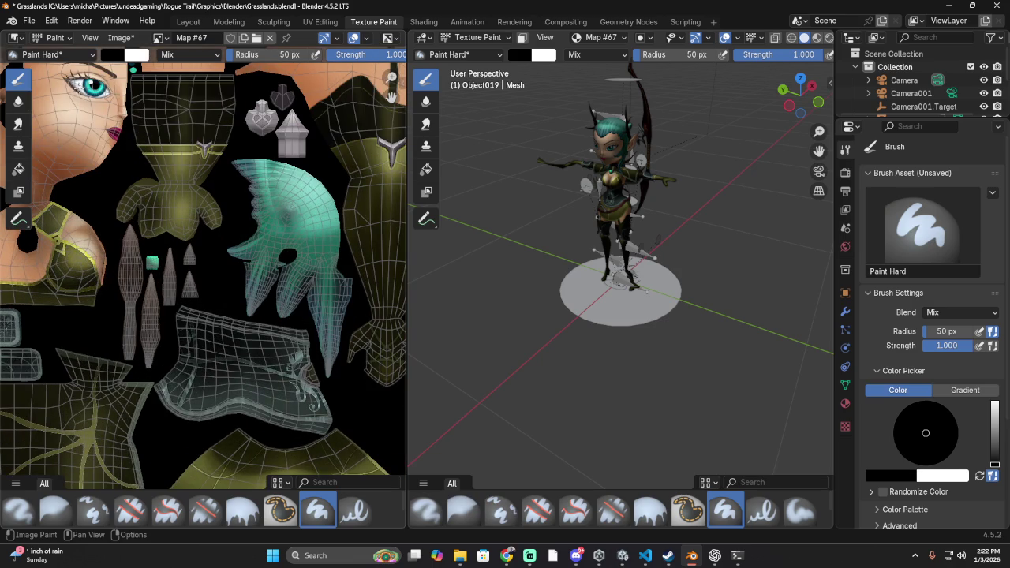
pyautogui.moveTo(71, 82); pyautogui.dragTo(119, 93)
pyautogui.moveTo(616, 176)
pyautogui.keyDown('ctrl'); pyautogui.mouseDown(button='middle')
pyautogui.moveTo(635, 108)
pyautogui.moveTo(631, 148)
pyautogui.mouseUp(button='middle'); pyautogui.keyUp('ctrl')
pyautogui.hotkey('ctrl', 'z')
pyautogui.scroll(-1, 210, 146)
pyautogui.moveTo(209, 147); pyautogui.dragTo(322, 223, button='middle')
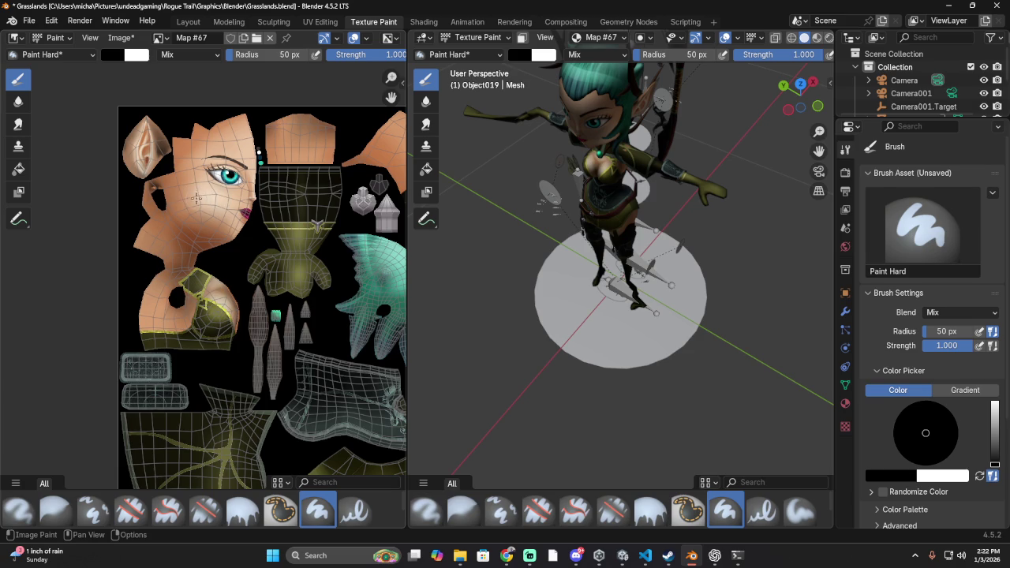
# - Shrink the brush radius from 50 to 9 px and zoom onto the eye area
pyautogui.moveTo(237, 55); pyautogui.dragTo(227, 60)
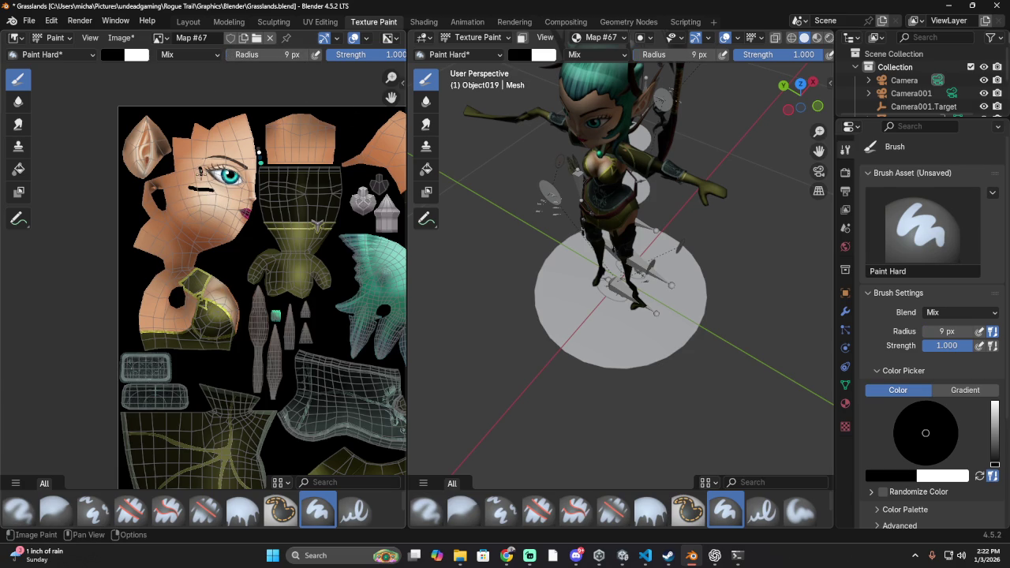
pyautogui.moveTo(542, 163); pyautogui.dragTo(623, 181, button='middle')
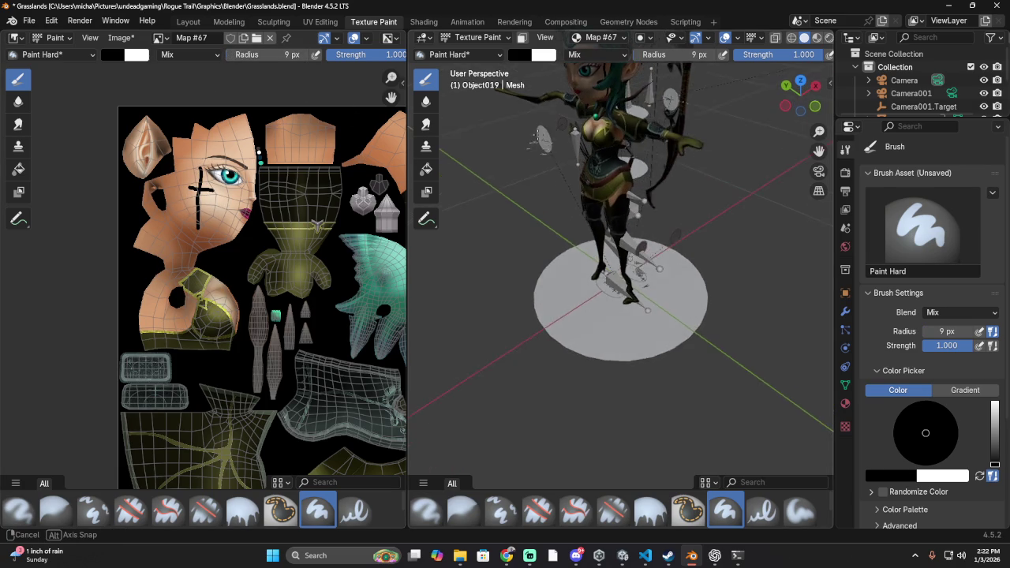
pyautogui.scroll(2, 213, 183)
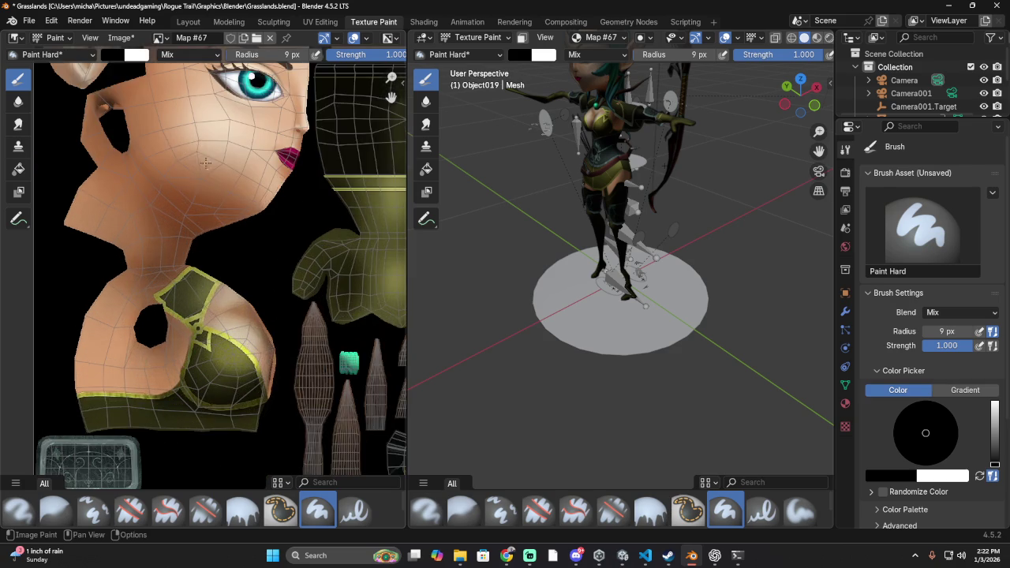
pyautogui.scroll(2, 222, 157)
pyautogui.scroll(1, 224, 131)
pyautogui.moveTo(225, 131); pyautogui.dragTo(231, 237, button='middle')
pyautogui.scroll(2, 232, 236)
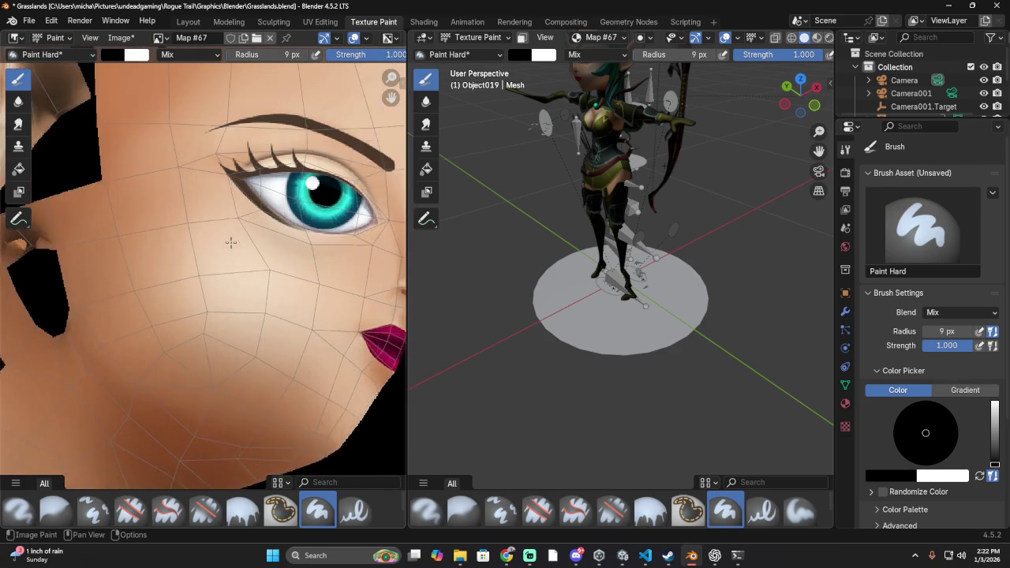
pyautogui.scroll(2, 236, 213)
# - Try black test strokes below the eye and on the cheek, undo them, and select Blur
pyautogui.moveTo(239, 197); pyautogui.dragTo(236, 272)
pyautogui.moveTo(194, 214); pyautogui.dragTo(297, 225)
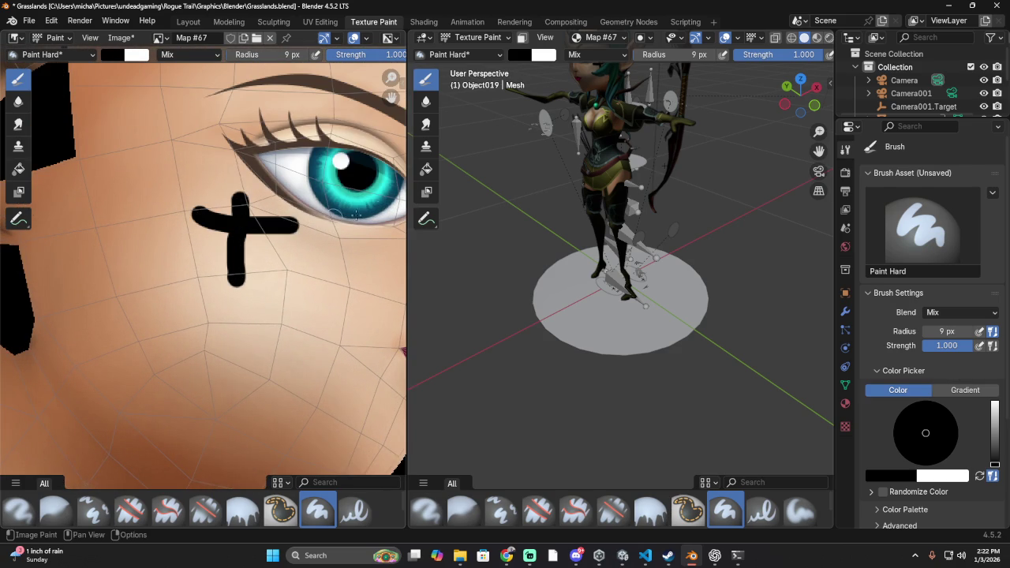
pyautogui.scroll(1, 586, 78)
pyautogui.hotkey('ctrl', 'z')
pyautogui.hotkey('ctrl', 'z')
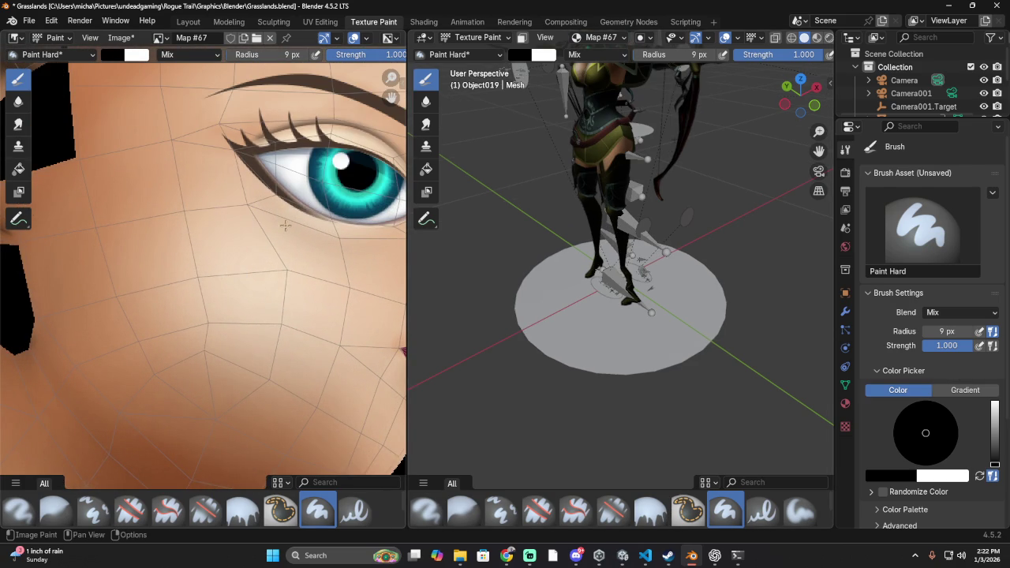
pyautogui.moveTo(209, 231)
pyautogui.mouseDown()
pyautogui.moveTo(170, 195)
pyautogui.moveTo(164, 236)
pyautogui.moveTo(146, 264)
pyautogui.moveTo(189, 303)
pyautogui.moveTo(209, 299)
pyautogui.moveTo(226, 228)
pyautogui.moveTo(286, 254)
pyautogui.moveTo(282, 300)
pyautogui.moveTo(201, 324)
pyautogui.moveTo(209, 296)
pyautogui.mouseUp()
pyautogui.moveTo(217, 169); pyautogui.dragTo(183, 394)
pyautogui.moveTo(504, 134)
pyautogui.mouseDown(button='middle')
pyautogui.moveTo(485, 206)
pyautogui.moveTo(496, 220)
pyautogui.moveTo(593, 161)
pyautogui.moveTo(488, 166)
pyautogui.moveTo(556, 148)
pyautogui.mouseUp(button='middle')
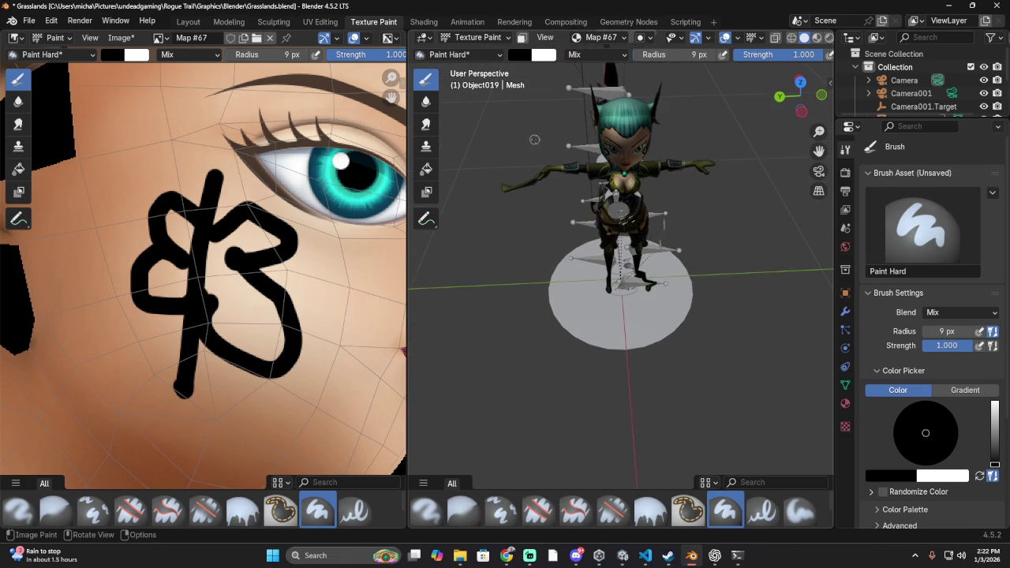
pyautogui.hotkey('ctrl', 'z')
pyautogui.hotkey('ctrl', 'z')
pyautogui.hotkey('ctrl', 'z')
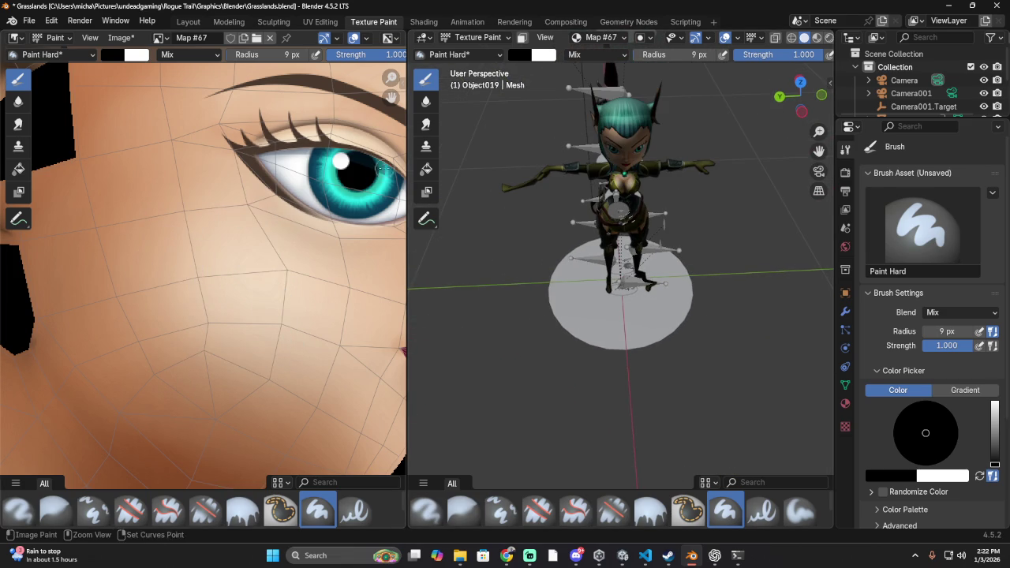
pyautogui.click(18, 102)
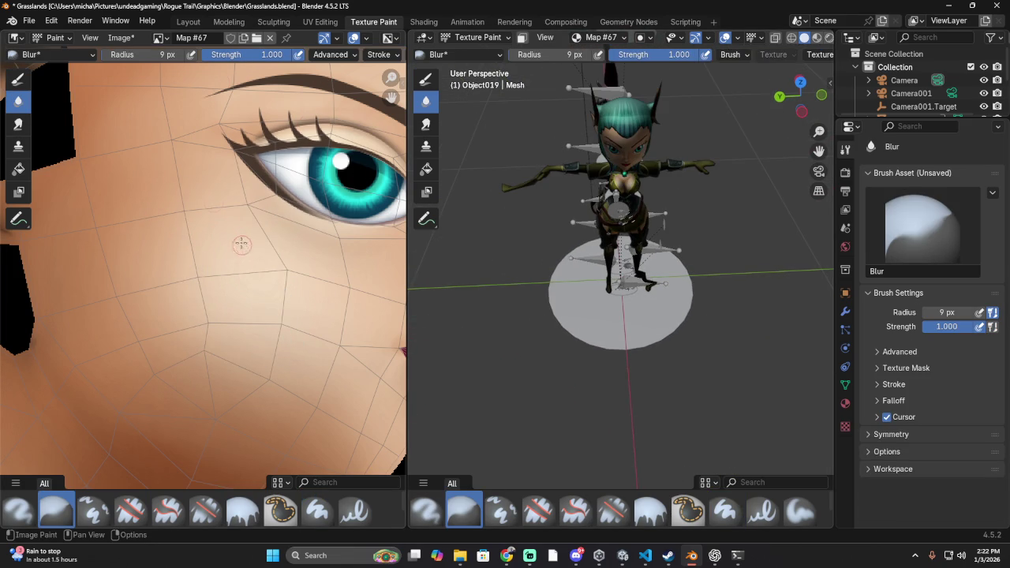
pyautogui.scroll(-5, 273, 308)
pyautogui.scroll(4, 325, 271)
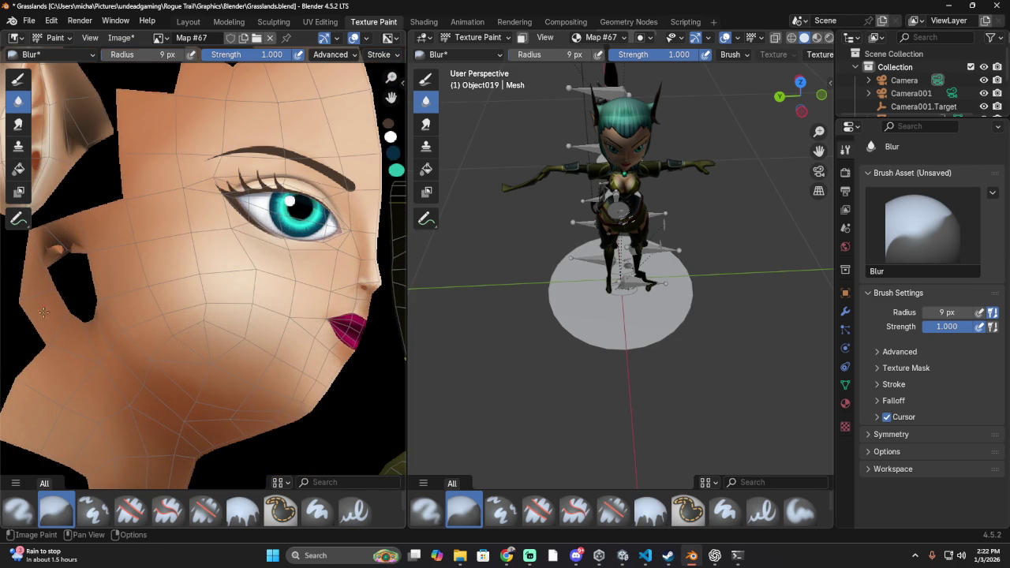
pyautogui.click(20, 171)
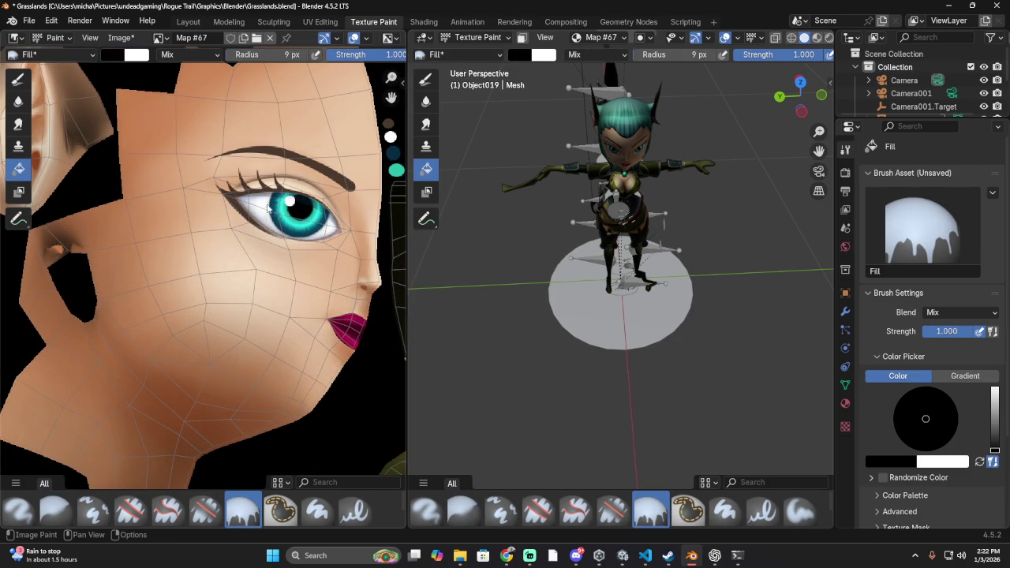
pyautogui.click(197, 158)
pyautogui.click(252, 268)
pyautogui.hotkey('ctrl', 'z')
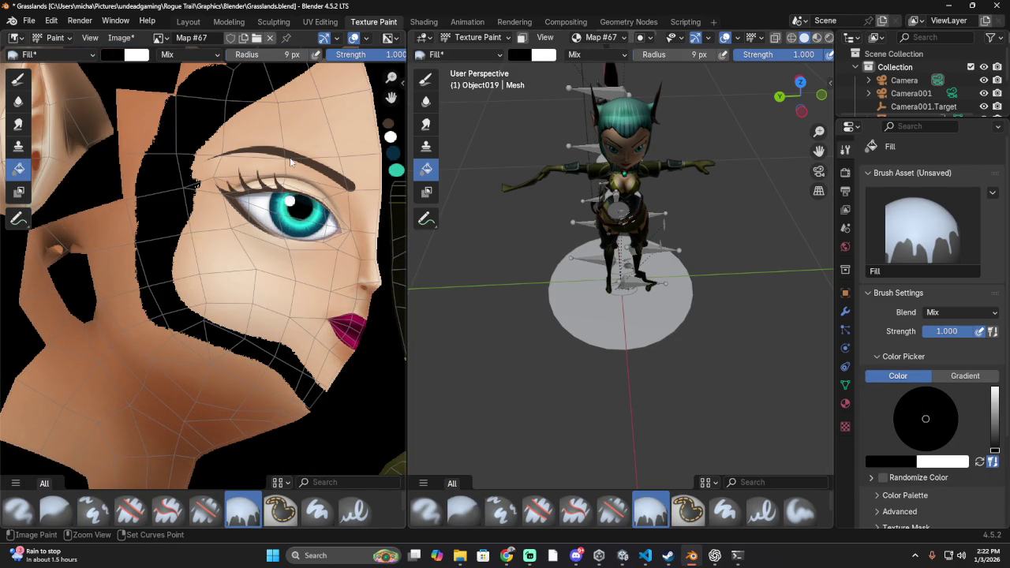
pyautogui.hotkey('ctrl', 'z')
pyautogui.click(286, 217)
pyautogui.hotkey('ctrl', 'z')
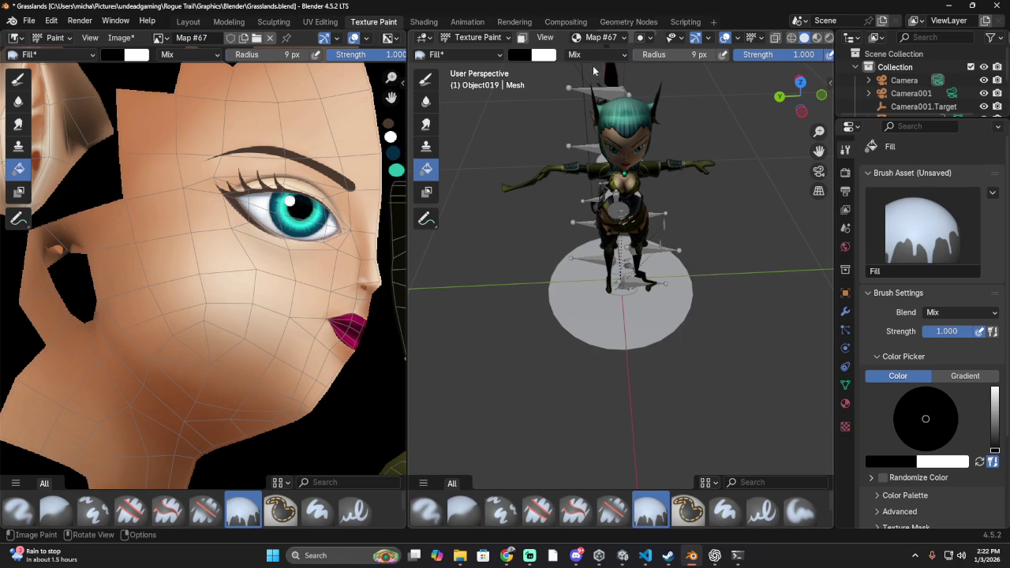
pyautogui.click(521, 55)
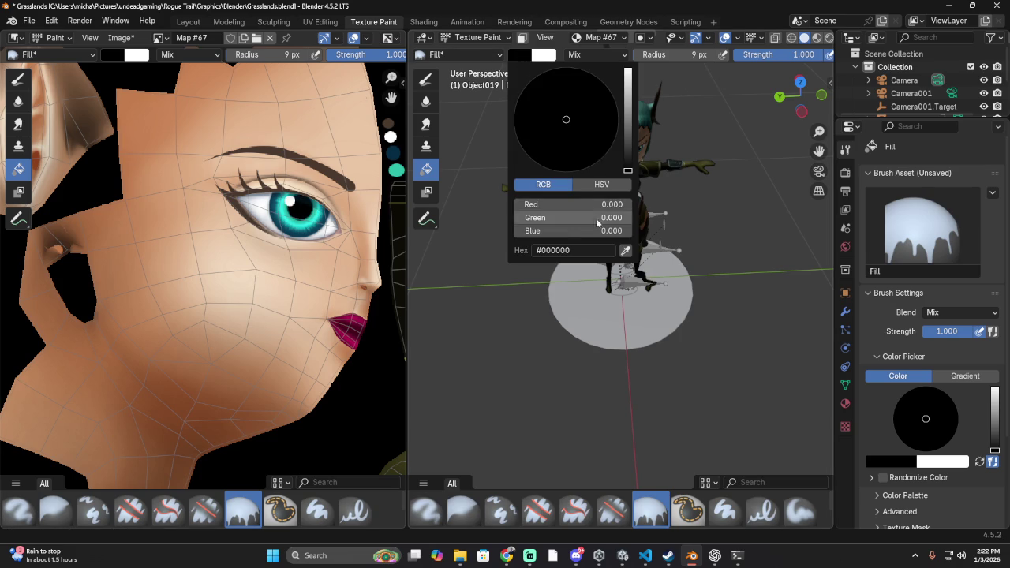
# - Sample the teal hair colour and fill the forehead, upper face, cheek and nose strip teal
pyautogui.click(623, 251)
pyautogui.click(633, 111)
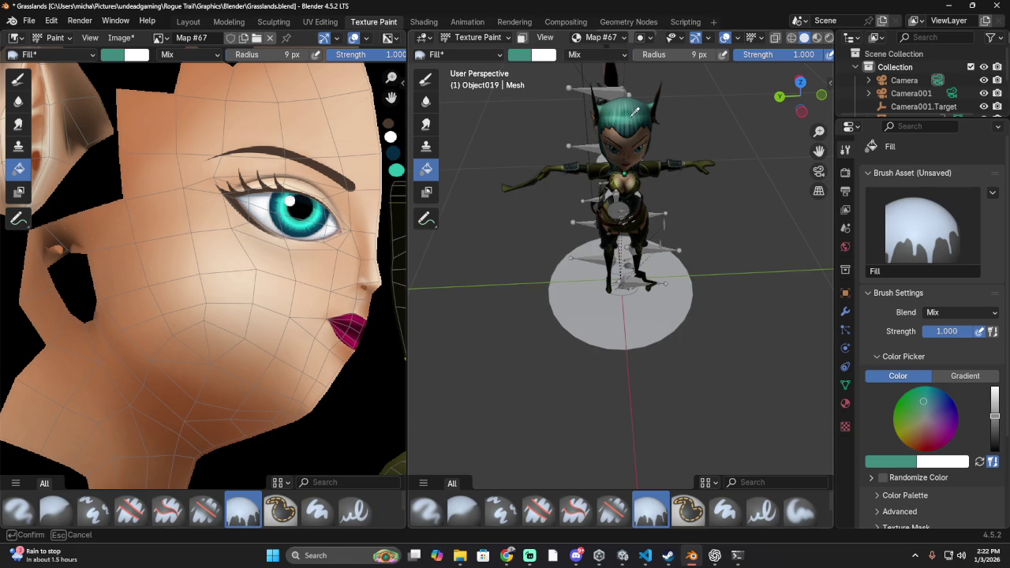
pyautogui.click(264, 119)
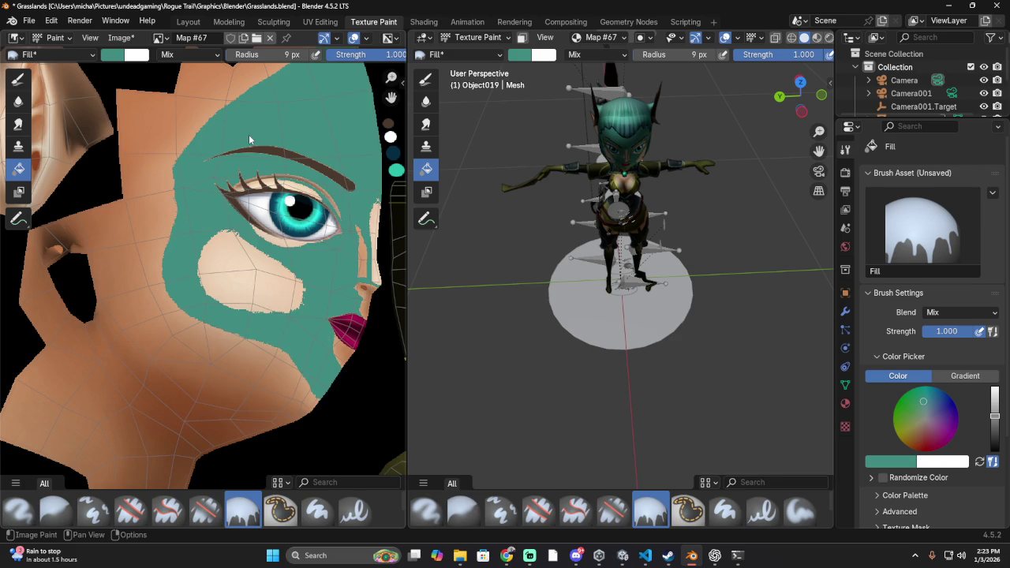
pyautogui.moveTo(659, 126); pyautogui.dragTo(659, 76, button='middle')
pyautogui.click(194, 126)
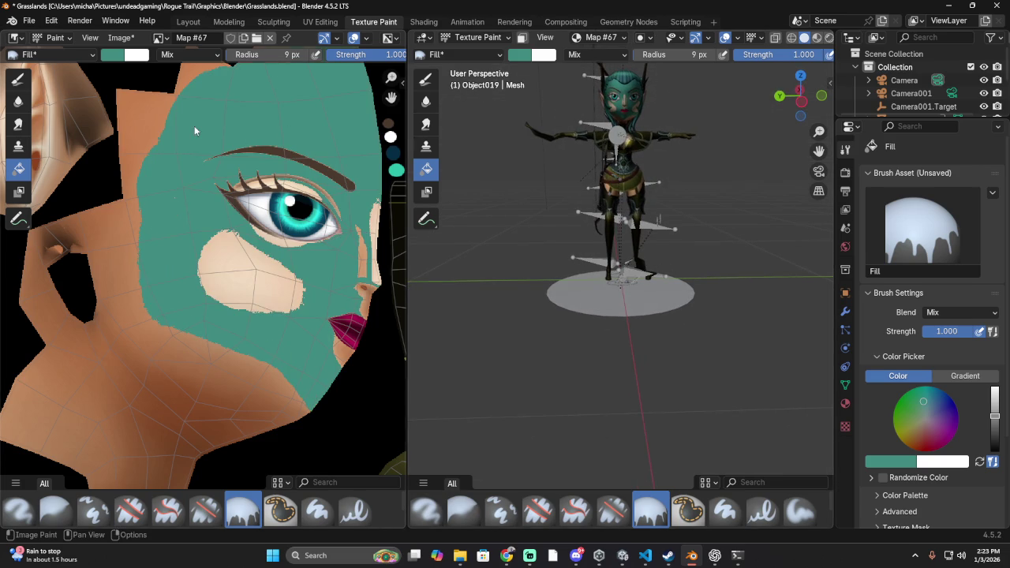
pyautogui.click(264, 276)
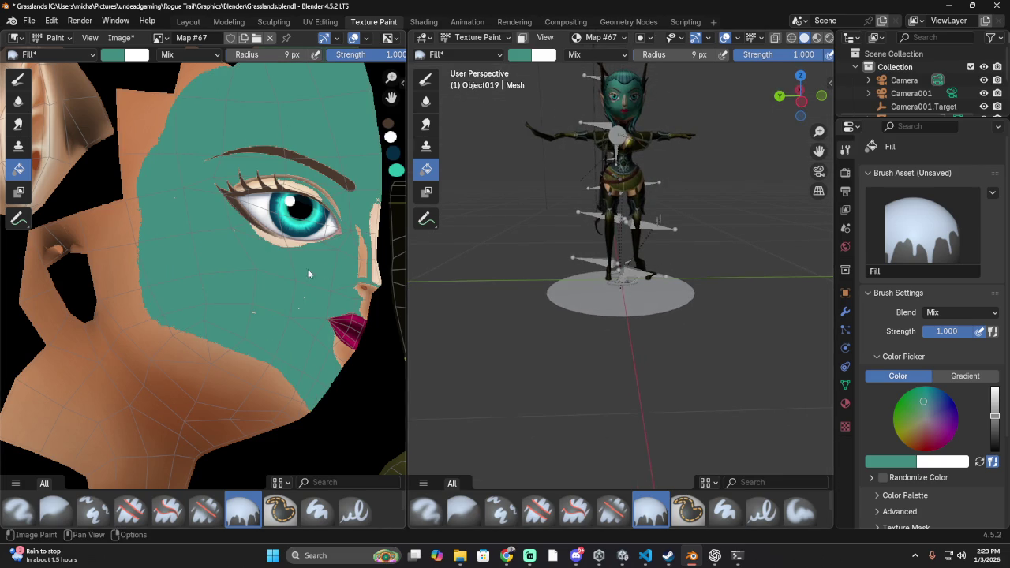
pyautogui.click(363, 263)
pyautogui.moveTo(473, 189); pyautogui.dragTo(667, 138, button='middle')
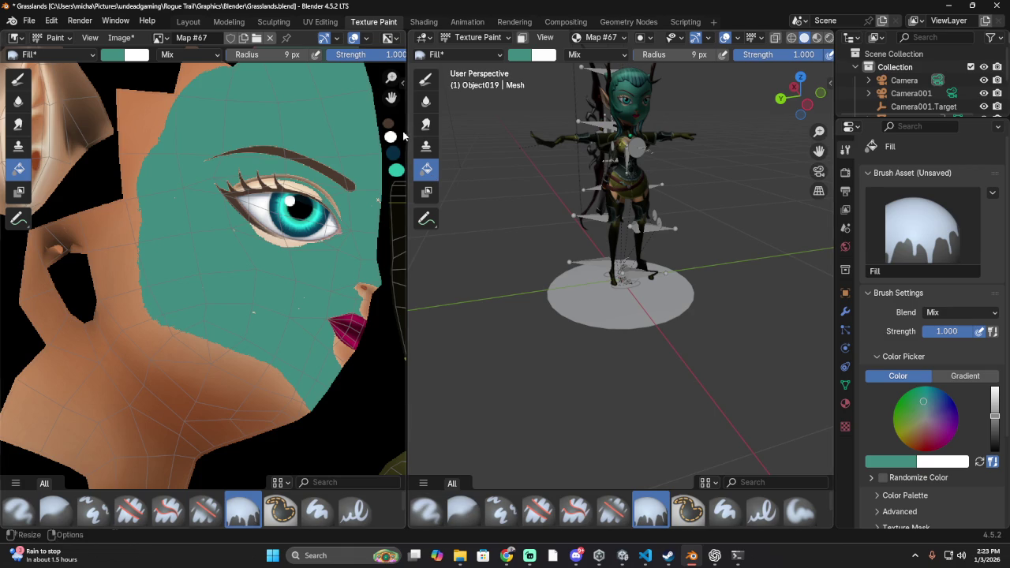
pyautogui.scroll(-2, 304, 154)
pyautogui.scroll(1, 303, 149)
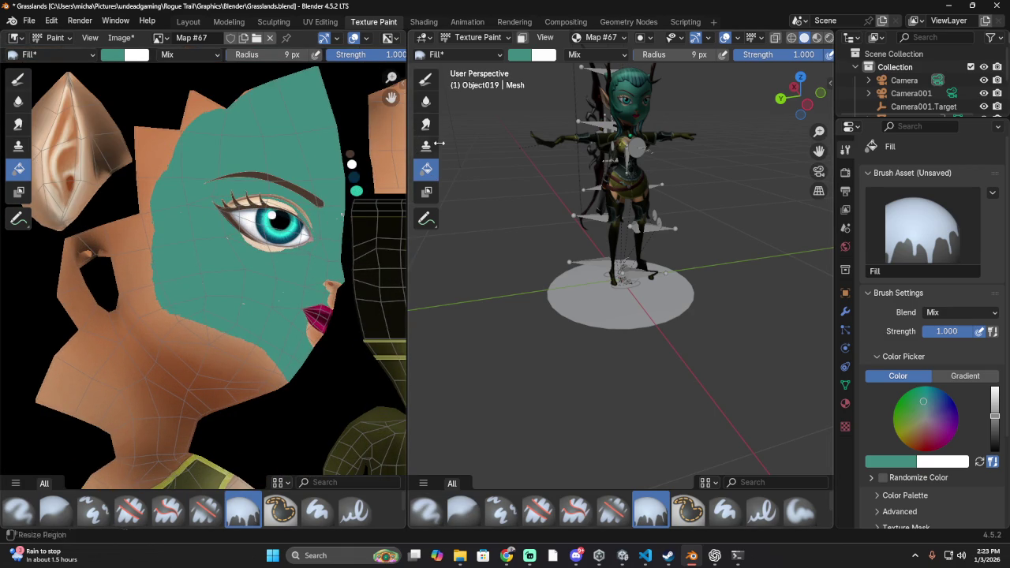
pyautogui.click(902, 462)
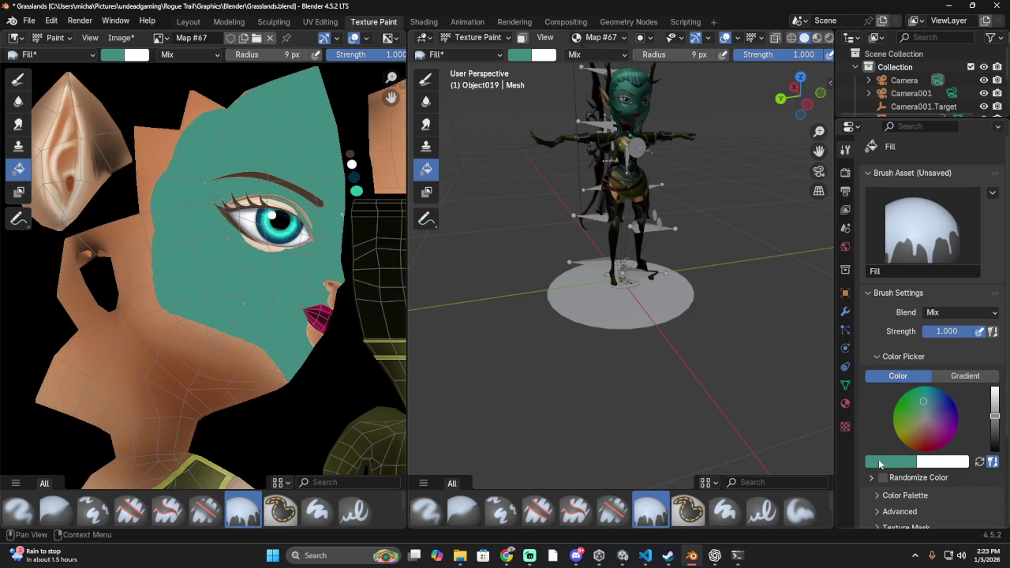
# - Sample a dark navy colour and fill the teal face and cheek regions with it
pyautogui.click(880, 460)
pyautogui.click(905, 443)
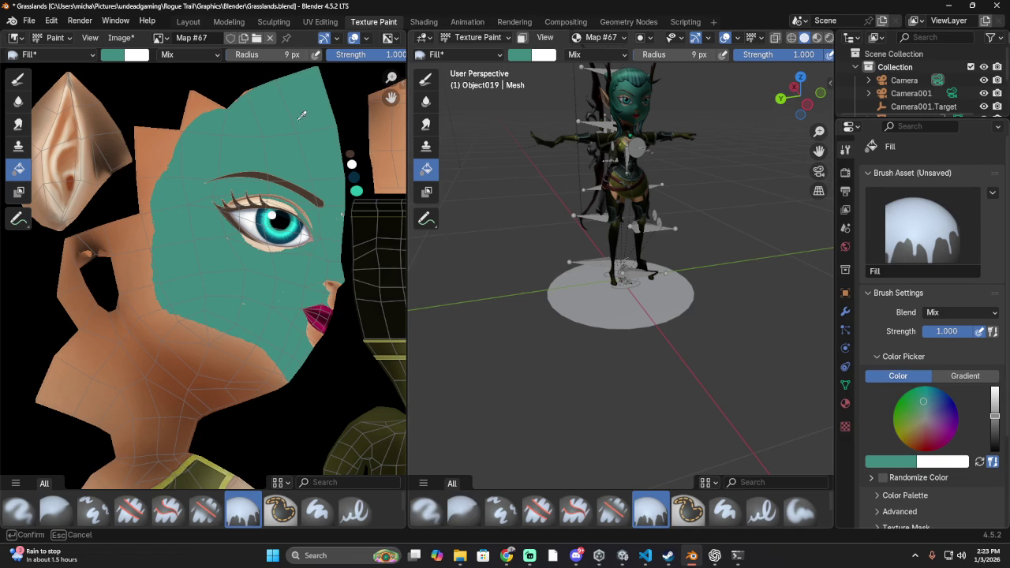
pyautogui.click(353, 178)
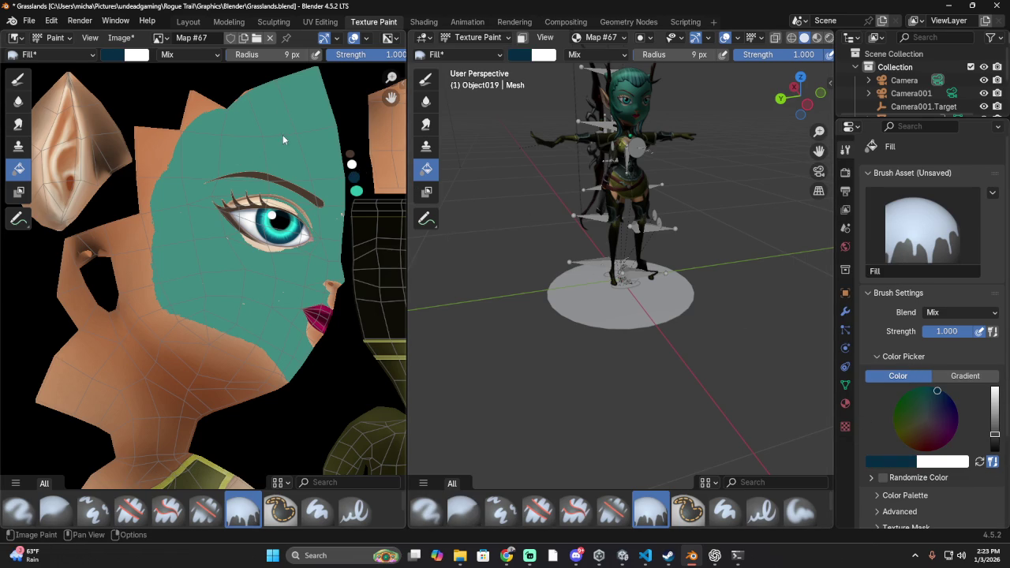
pyautogui.click(285, 163)
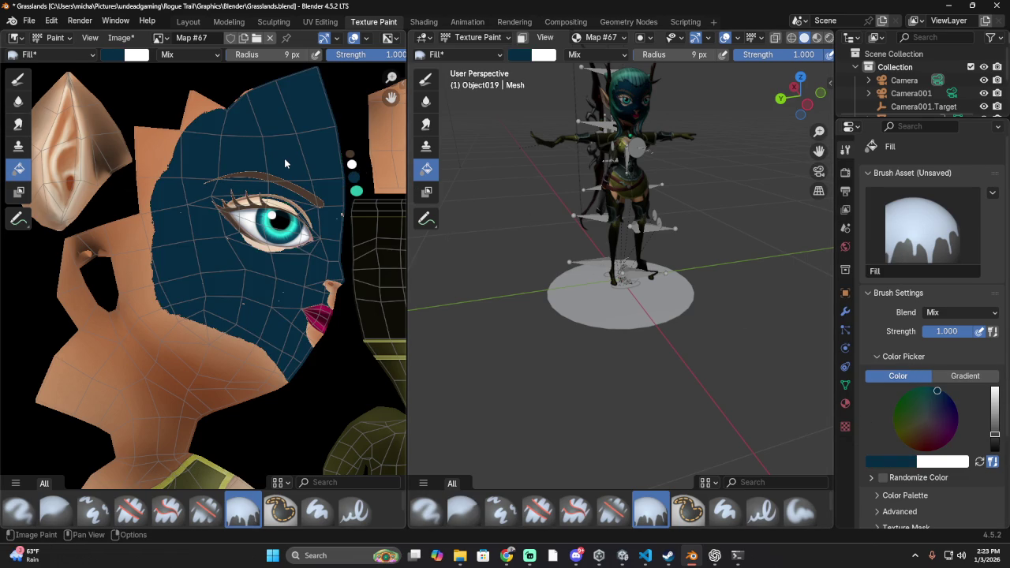
pyautogui.click(130, 278)
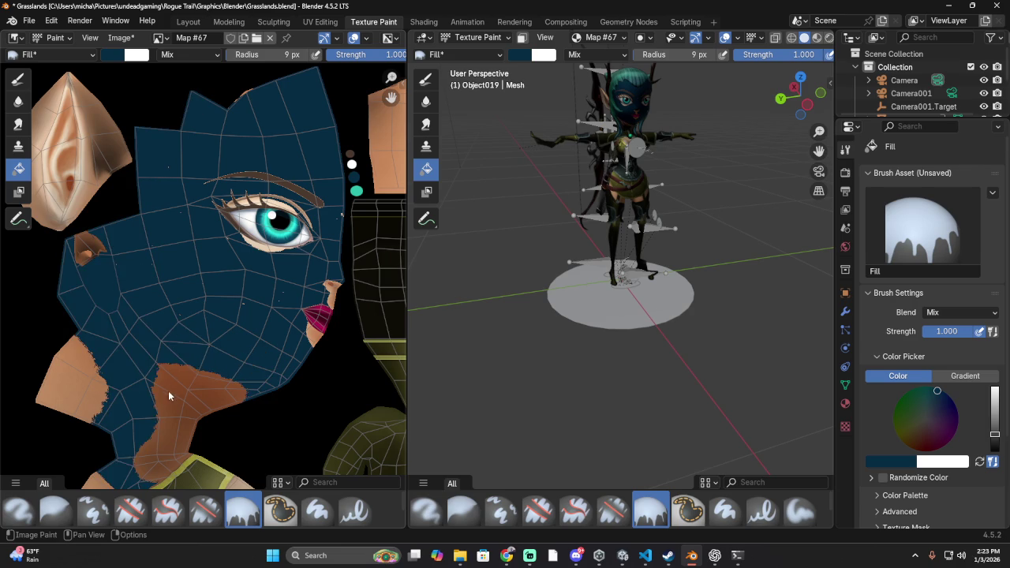
# - Fill the helmet island and the texture's empty background dark navy
pyautogui.scroll(-6, 284, 309)
pyautogui.click(299, 329)
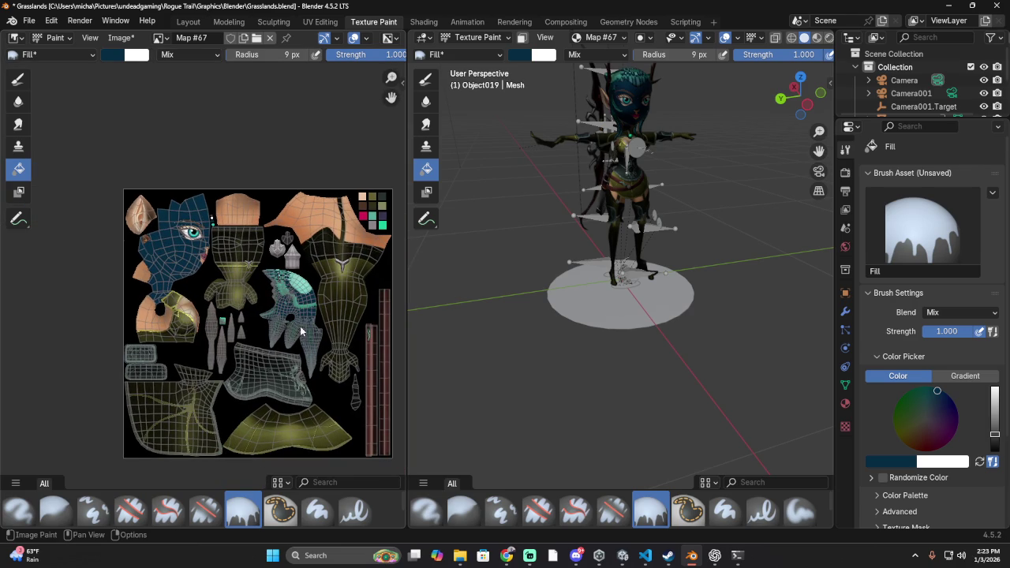
pyautogui.click(284, 289)
pyautogui.click(281, 278)
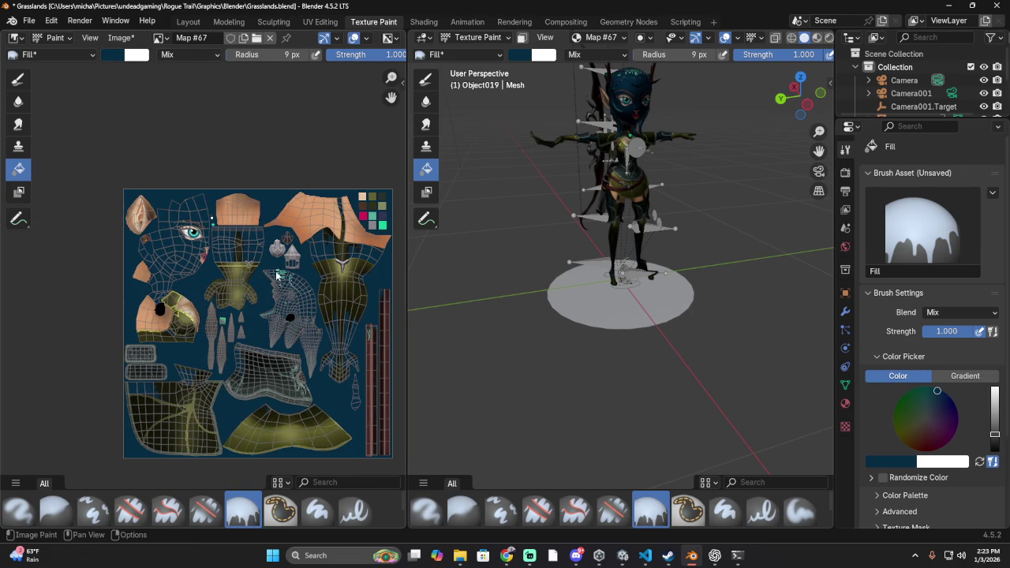
# - Orbit to a higher three-quarter view and set the brush colour to dark maroon
pyautogui.moveTo(682, 96)
pyautogui.mouseDown(button='middle')
pyautogui.moveTo(616, 149)
pyautogui.moveTo(657, 102)
pyautogui.moveTo(575, 70)
pyautogui.mouseUp(button='middle')
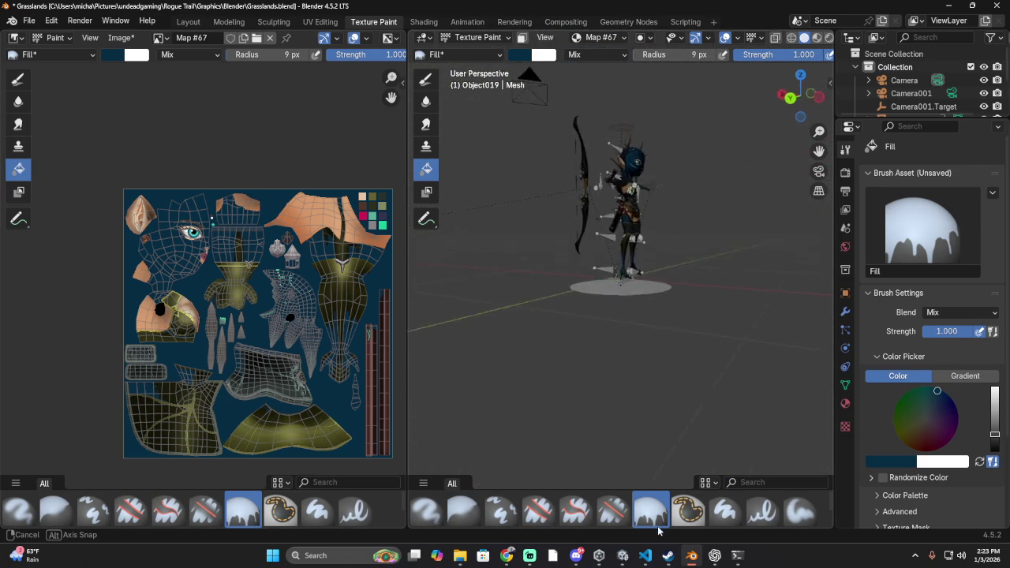
pyautogui.moveTo(575, 70); pyautogui.dragTo(502, 171, button='middle')
pyautogui.scroll(1, 260, 268)
pyautogui.scroll(2, 260, 268)
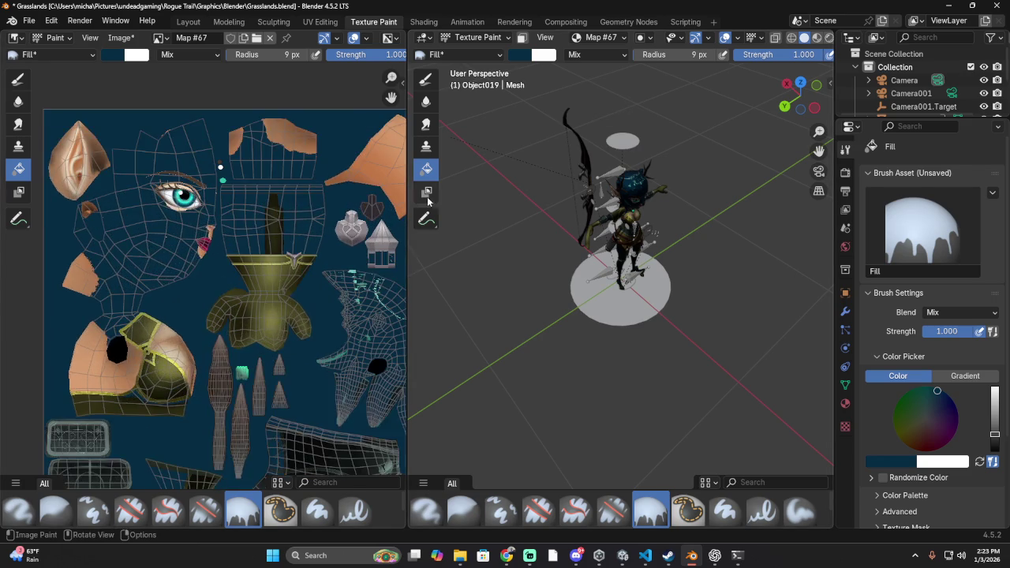
pyautogui.scroll(-4, 375, 221)
pyautogui.scroll(3, 375, 221)
pyautogui.click(520, 57)
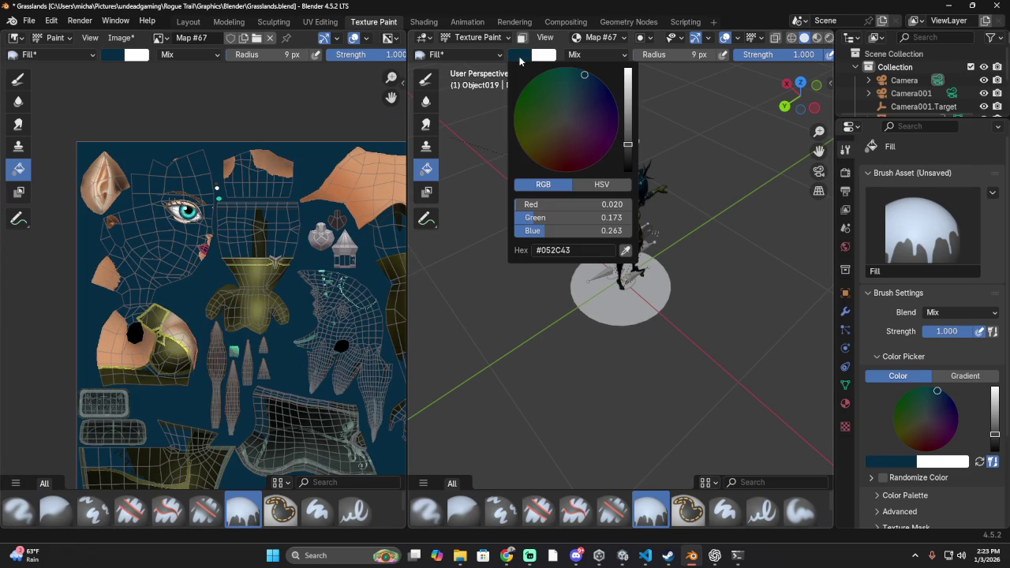
pyautogui.click(579, 161)
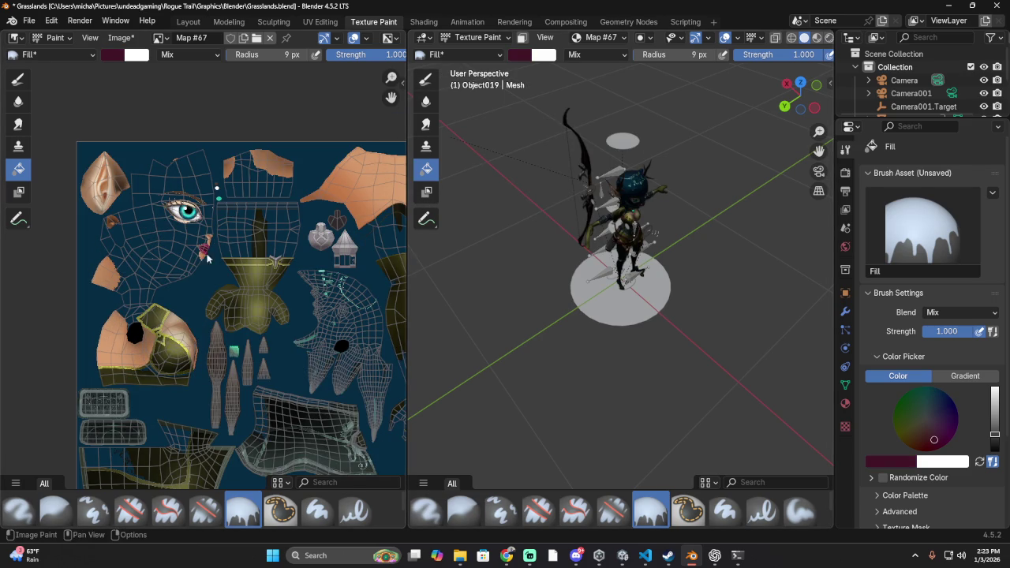
# - Undo the navy, helmet and background fills, then close Blender without saving
pyautogui.moveTo(689, 190)
pyautogui.mouseDown(button='middle')
pyautogui.moveTo(720, 131)
pyautogui.moveTo(716, 140)
pyautogui.moveTo(695, 117)
pyautogui.moveTo(660, 151)
pyautogui.mouseUp(button='middle')
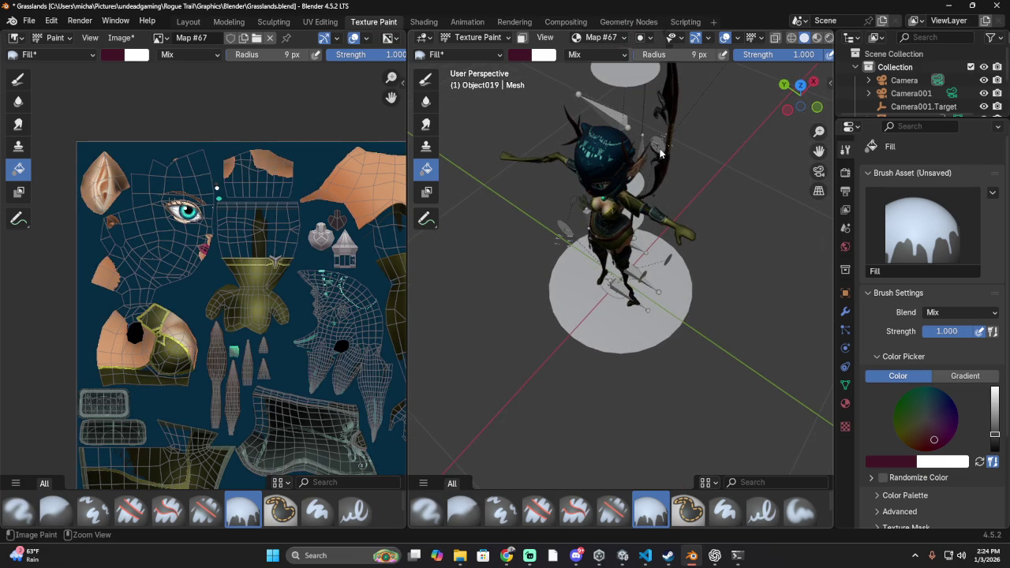
pyautogui.click(660, 151)
pyautogui.click(605, 141)
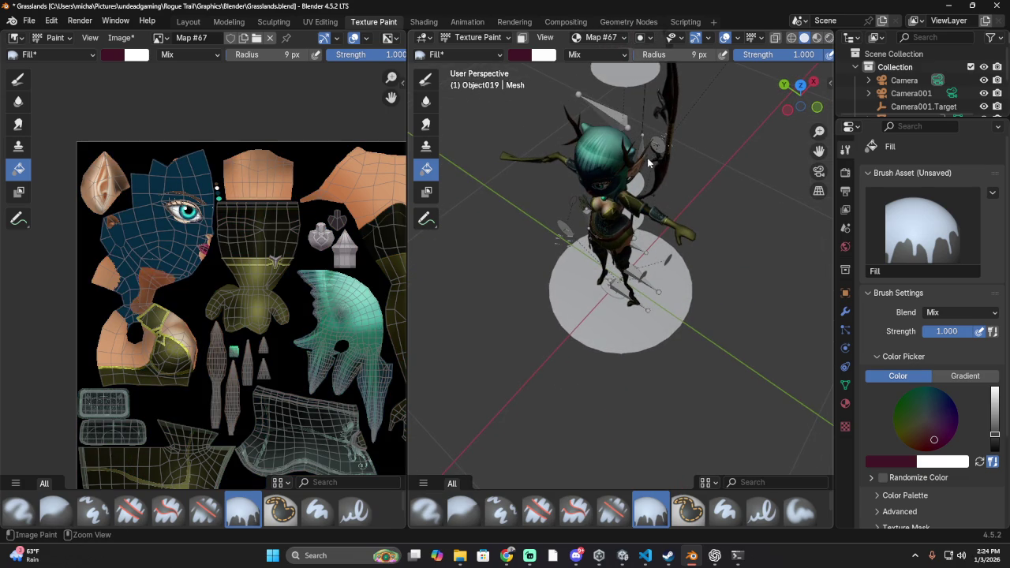
pyautogui.click(992, 6)
pyautogui.click(521, 309)
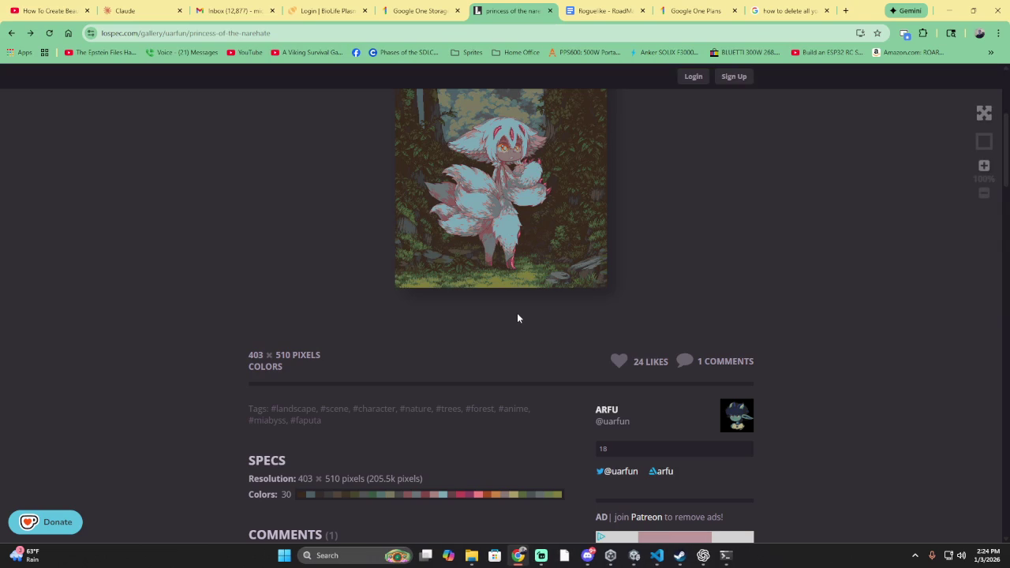
# - Zoom the princess-of-the-narehate image back to 100%, then bring up Unity Hub's Projects list
pyautogui.scroll(3, 488, 172)
pyautogui.scroll(-2, 488, 171)
pyautogui.scroll(-1, 481, 178)
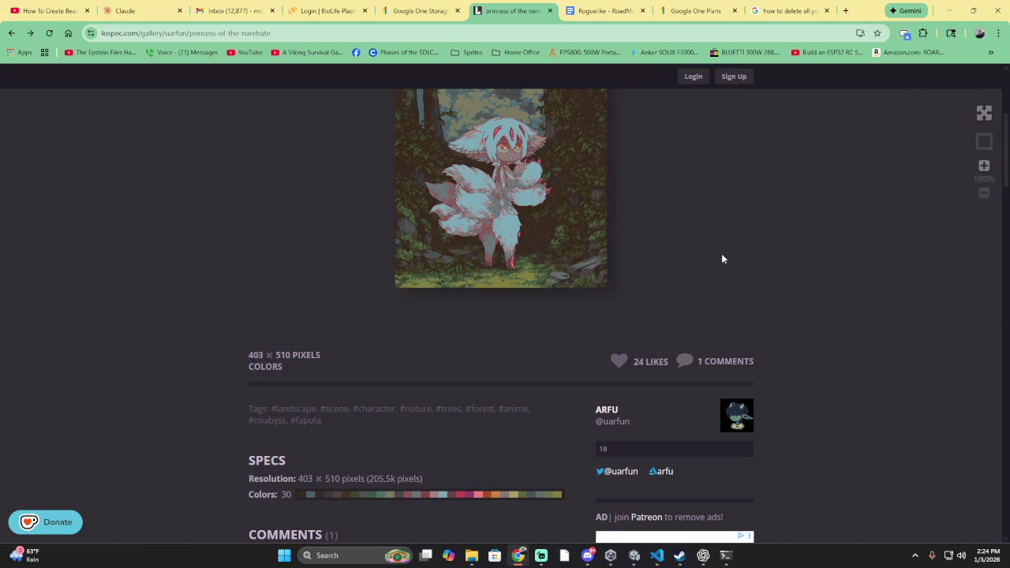
pyautogui.click(609, 556)
pyautogui.scroll(-1, 676, 309)
# - Scroll the Unity Hub Projects list and launch the TopDown Engine project
pyautogui.scroll(-1, 676, 309)
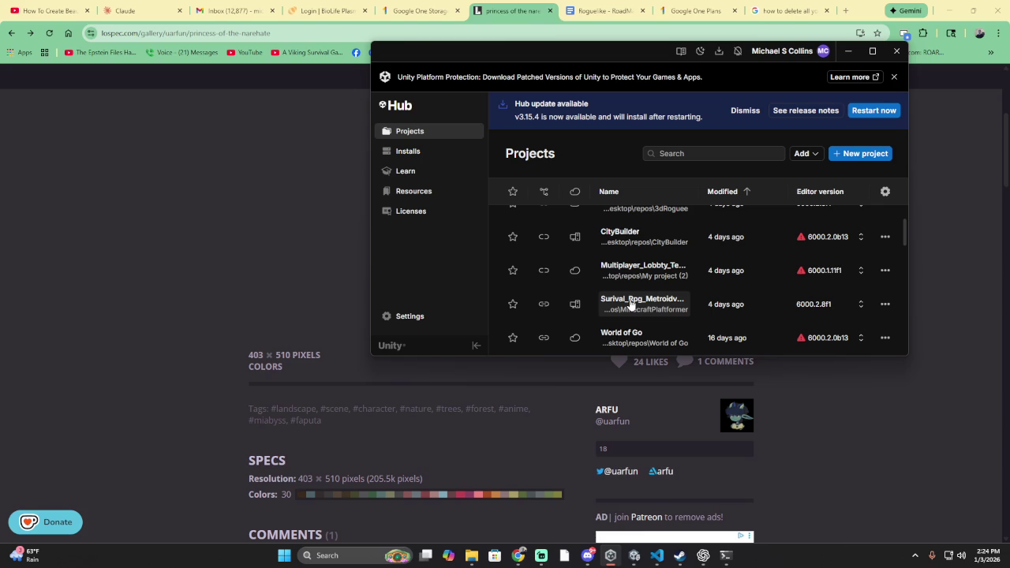
pyautogui.scroll(2, 629, 306)
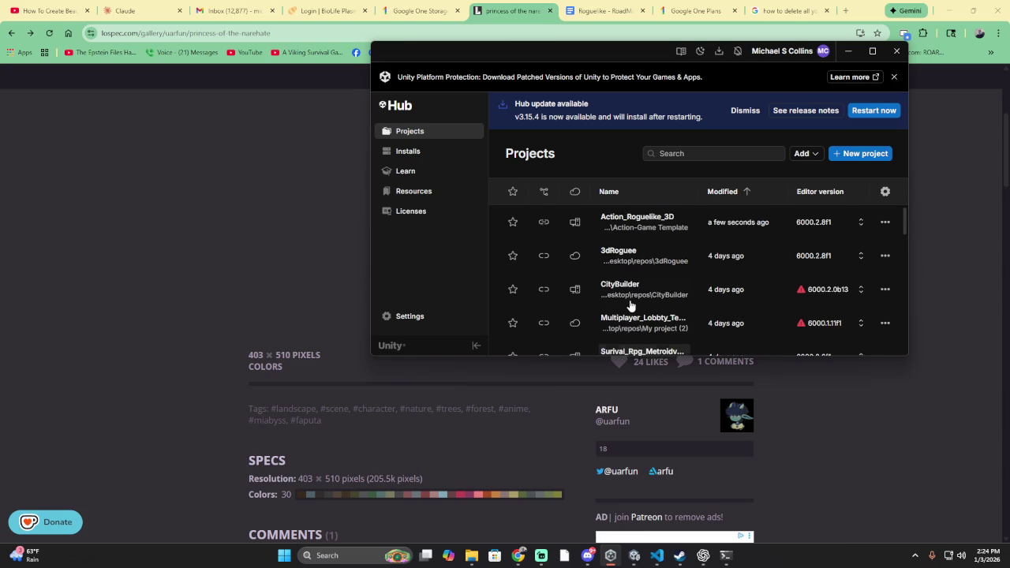
pyautogui.scroll(-3, 627, 309)
pyautogui.scroll(3, 625, 310)
pyautogui.scroll(-1, 624, 310)
pyautogui.scroll(-3, 622, 311)
pyautogui.scroll(-2, 621, 316)
pyautogui.scroll(-4, 619, 322)
pyautogui.scroll(4, 623, 319)
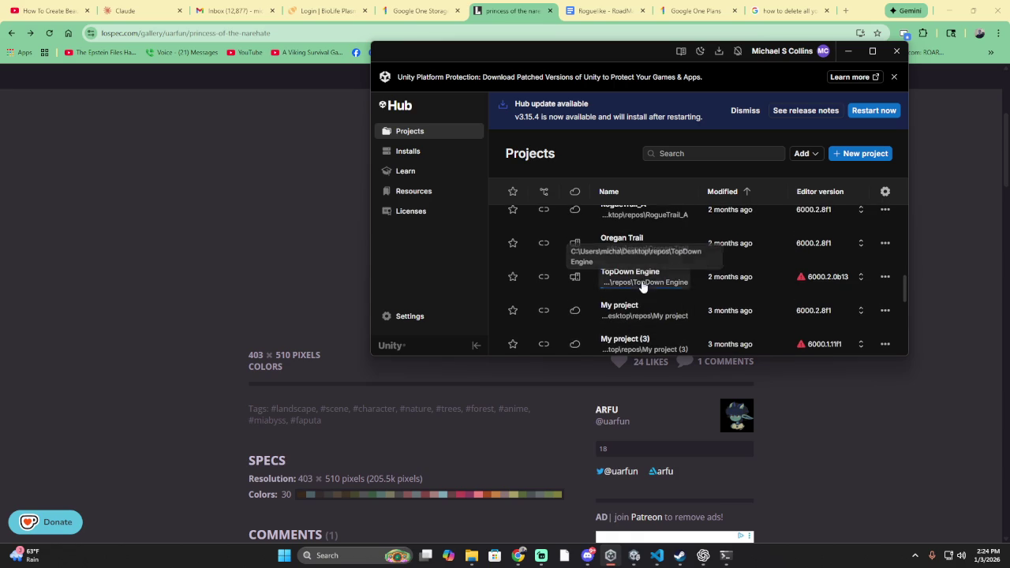
pyautogui.click(642, 286)
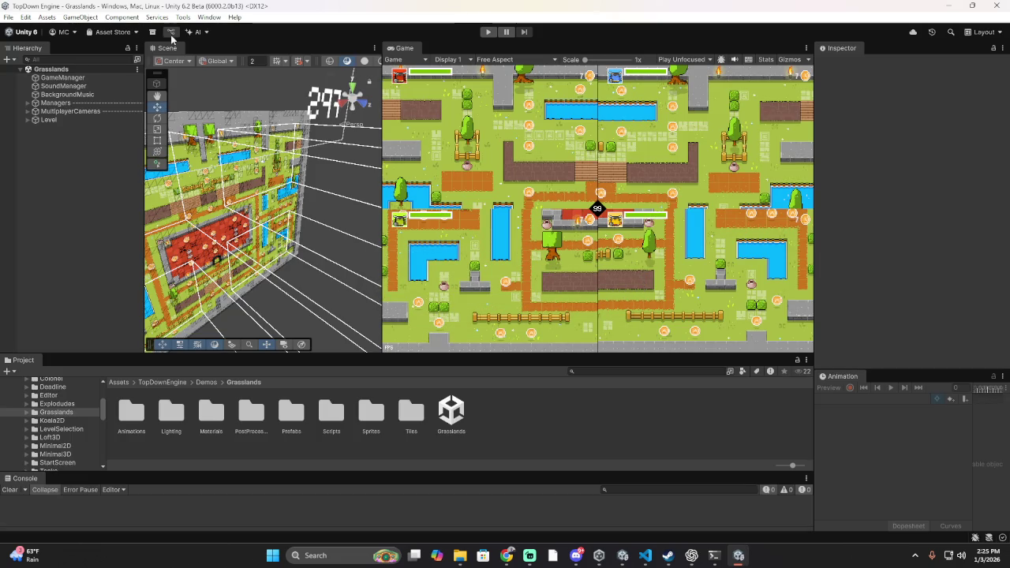
# - Browse the Unity Editor menus and open the Window menu toward Package Management
pyautogui.click(25, 17)
pyautogui.moveTo(182, 16)
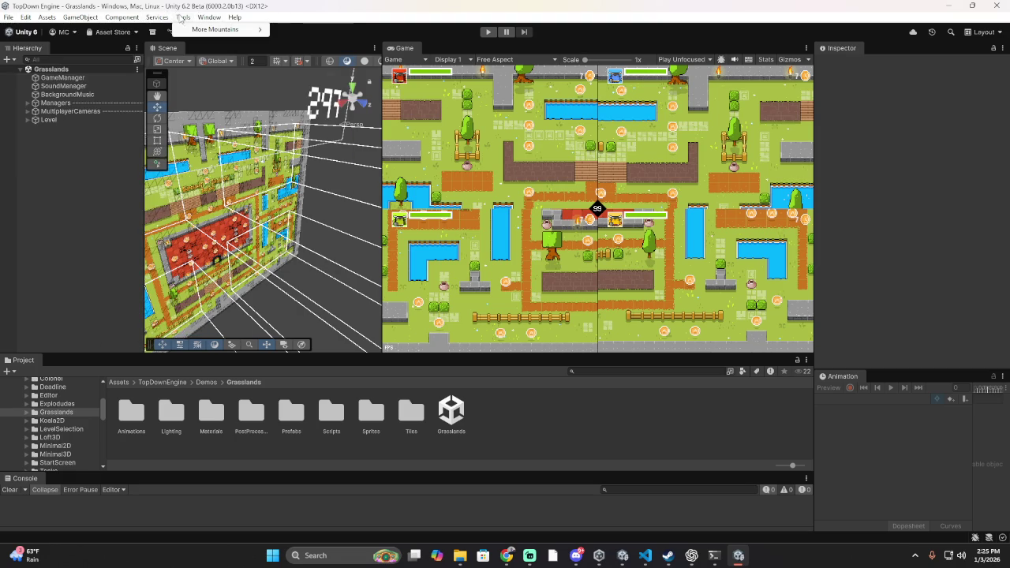
pyautogui.click(209, 17)
pyautogui.click(209, 17)
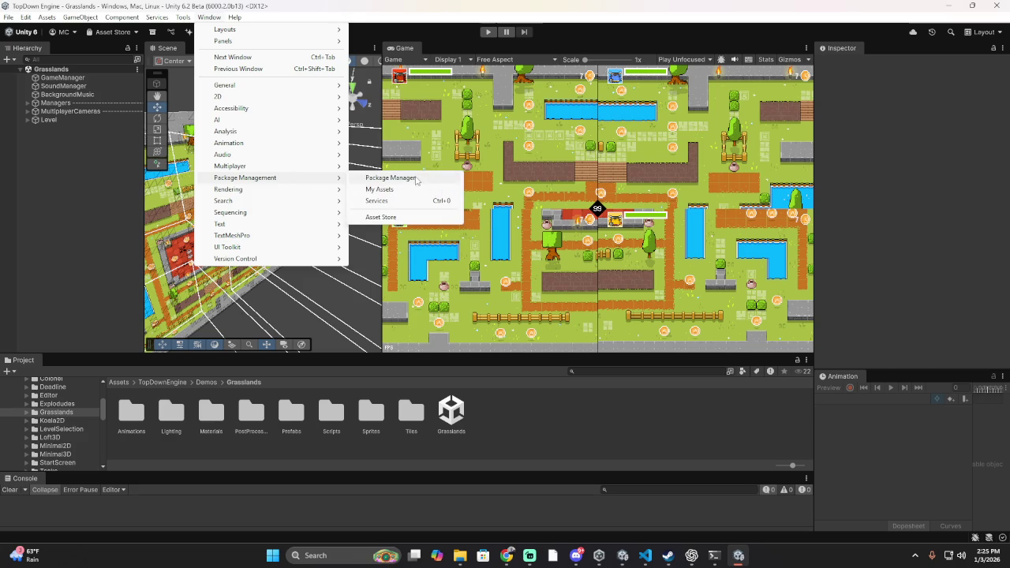
# - In Package Manager's My Assets, search 'farm' and select the Happy Harvest 2D Sample Project
pyautogui.moveTo(245, 177)
pyautogui.click(417, 177)
pyautogui.click(29, 304)
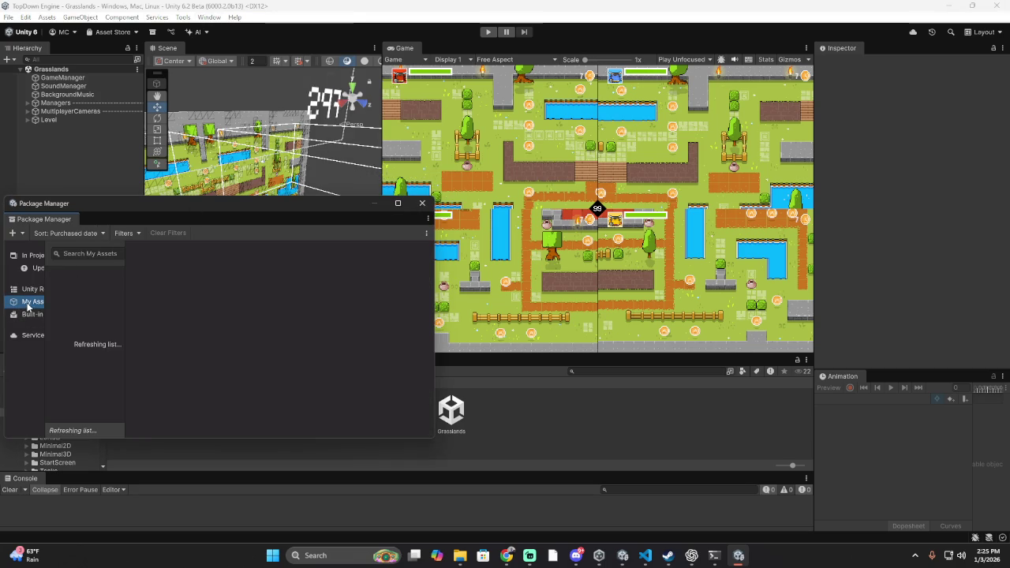
pyautogui.moveTo(125, 281); pyautogui.dragTo(229, 280)
pyautogui.write('f')
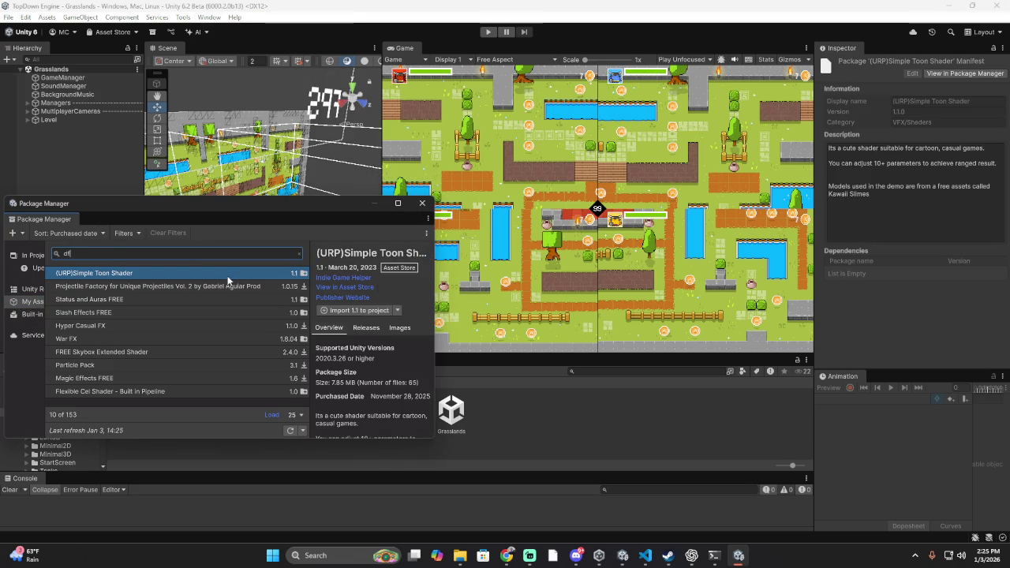
pyautogui.write('arm')
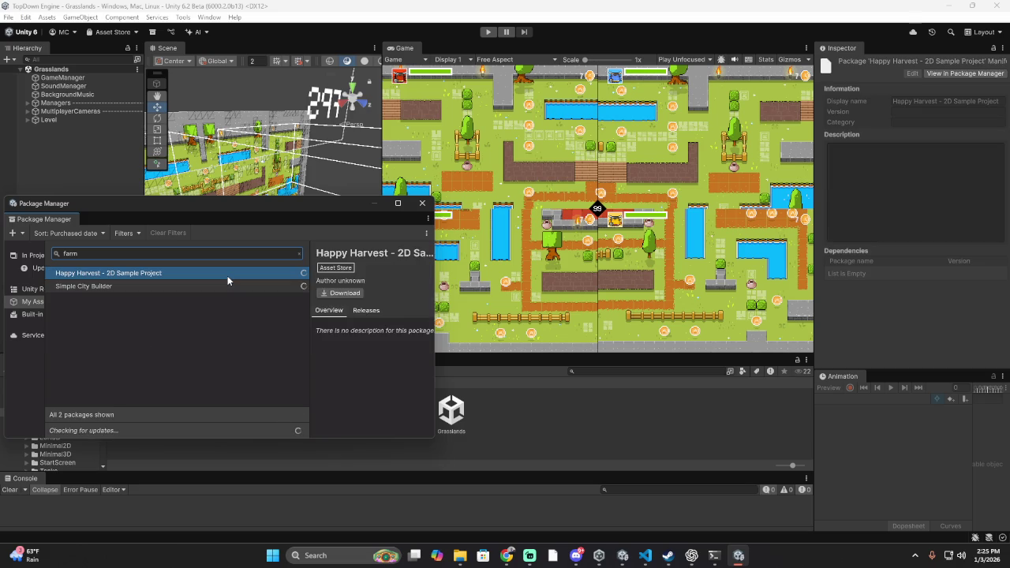
pyautogui.click(135, 276)
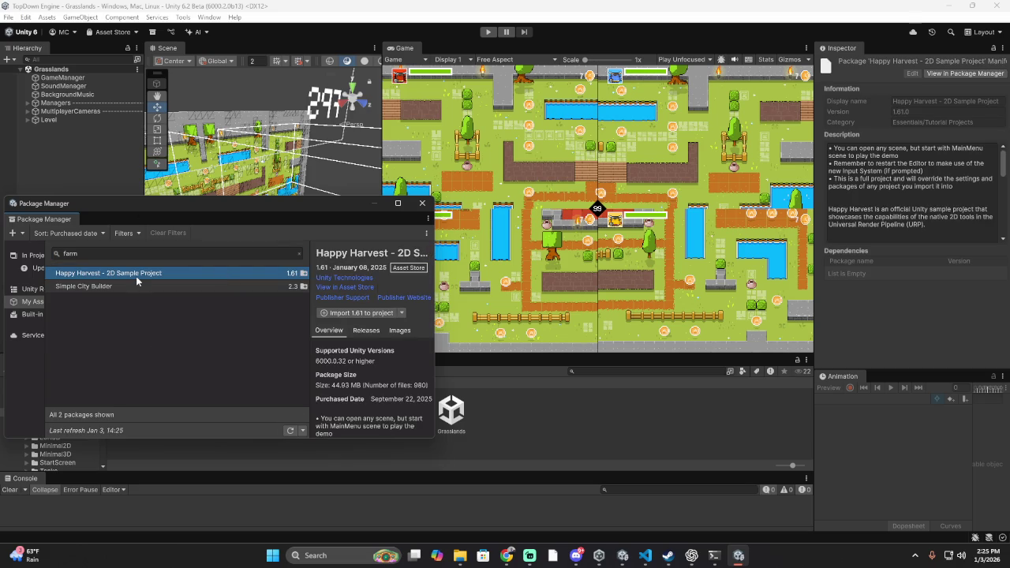
# - Import Happy Harvest 1.61 as a new project named Farm Sim
pyautogui.click(402, 314)
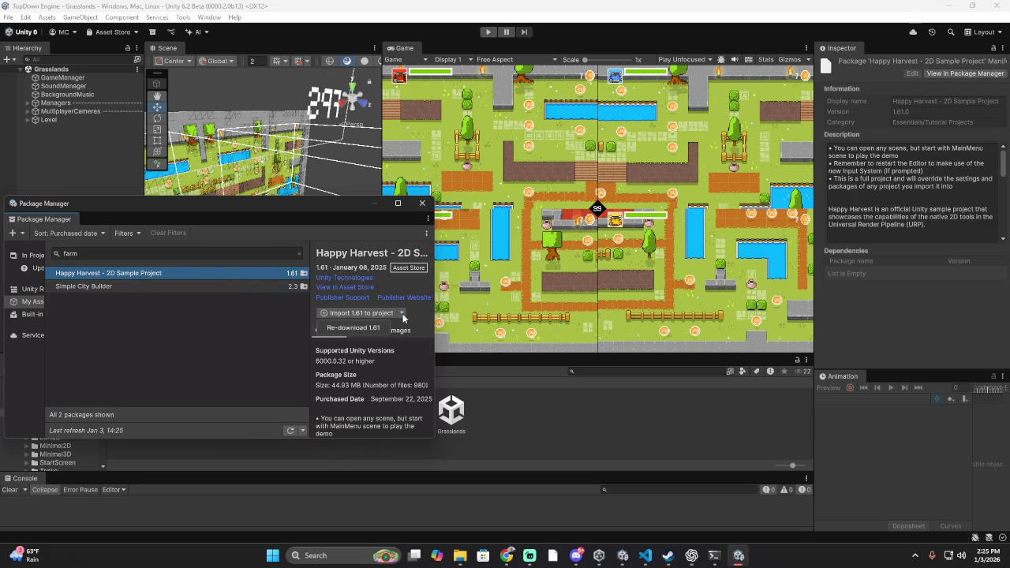
pyautogui.click(353, 317)
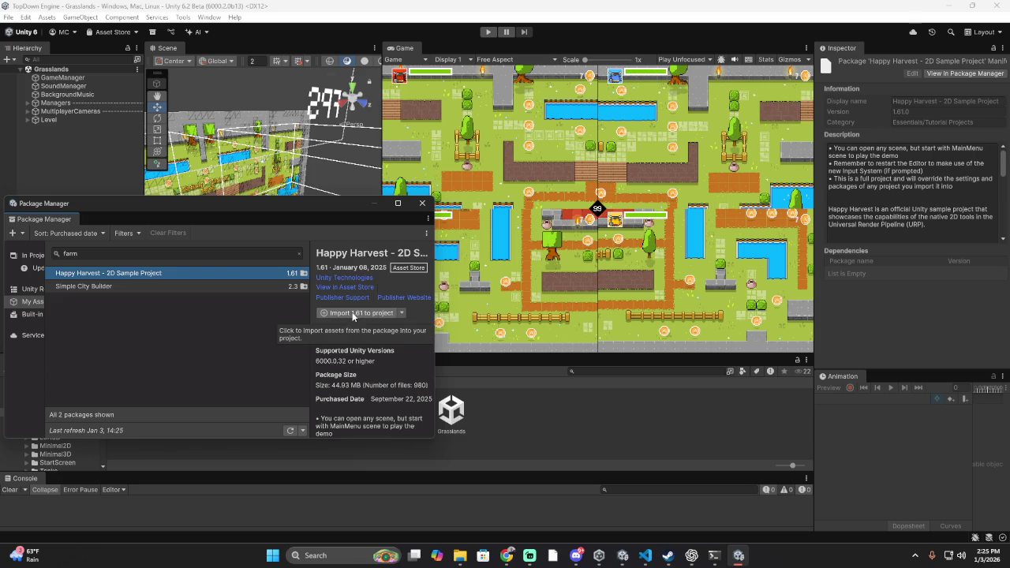
pyautogui.click(355, 313)
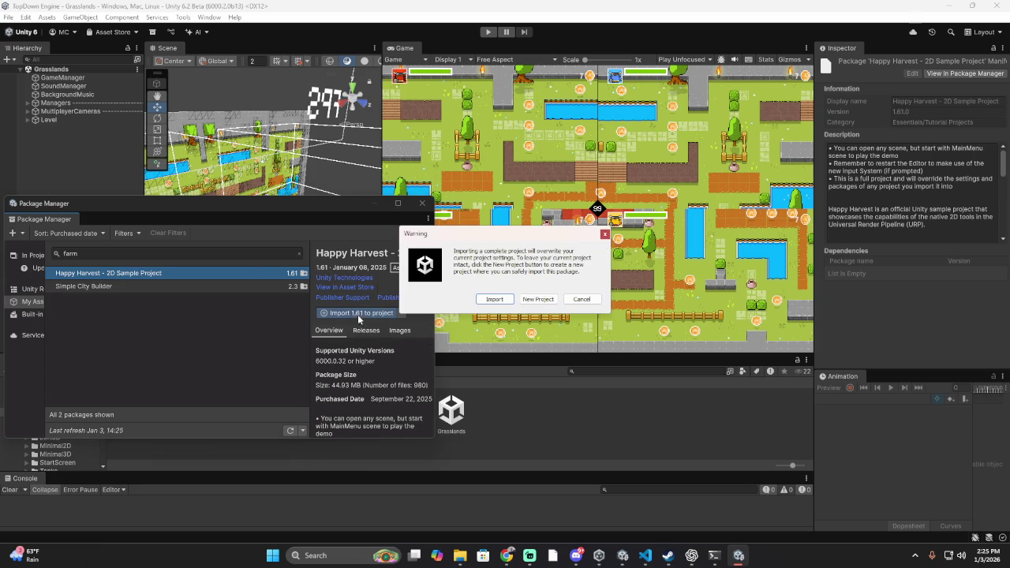
pyautogui.click(538, 299)
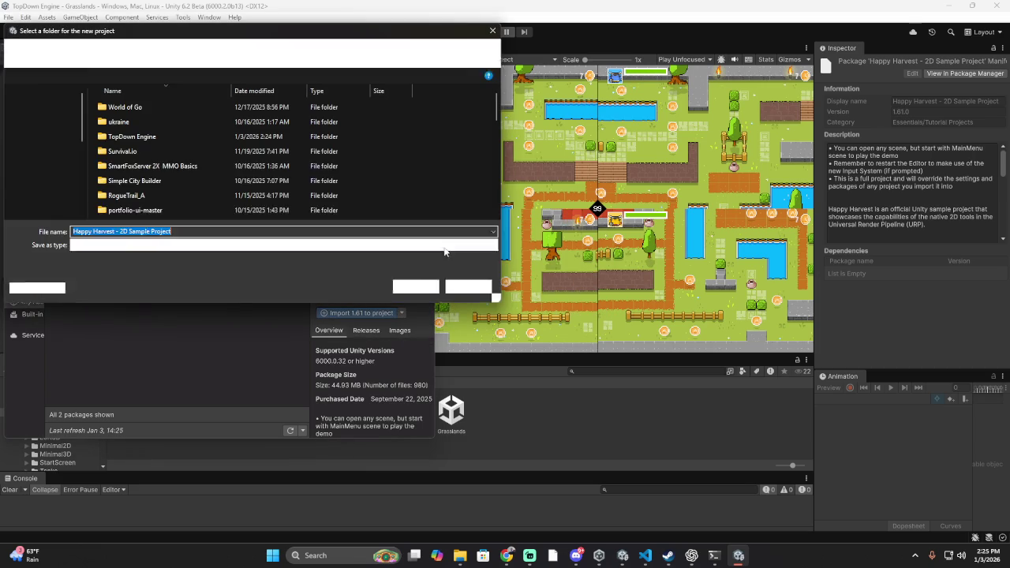
pyautogui.write('Farm Sim')
pyautogui.press('Return')
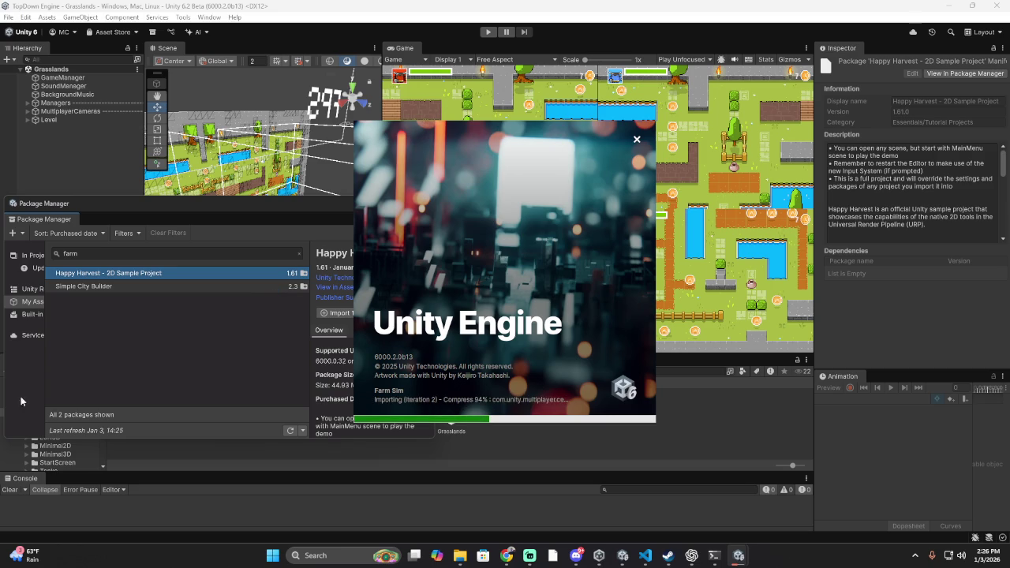
# - Switch from Unity back to the Chrome window showing Lospec
pyautogui.click(272, 555)
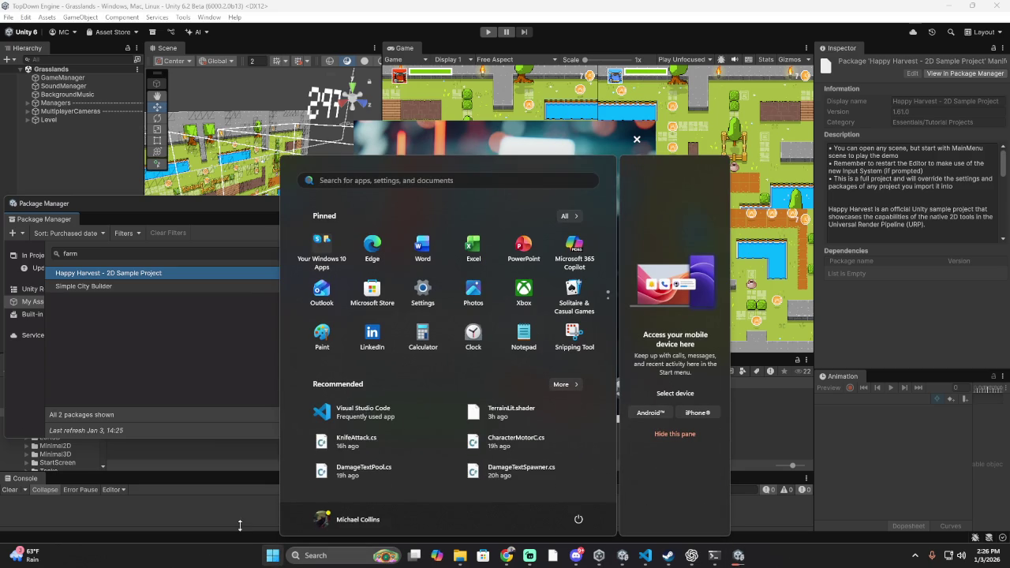
pyautogui.hotkey('alt', 'Tab')
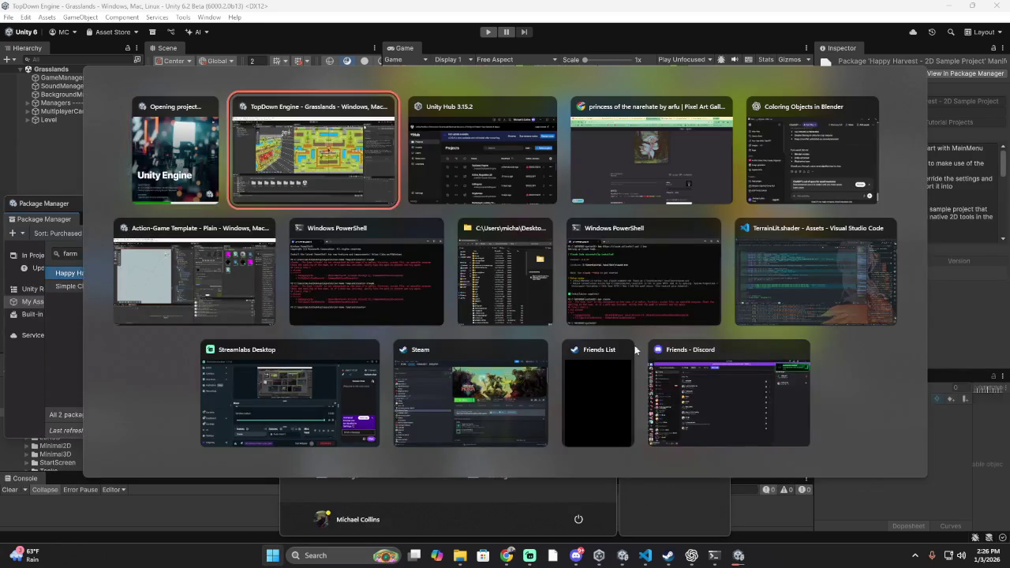
pyautogui.click(625, 133)
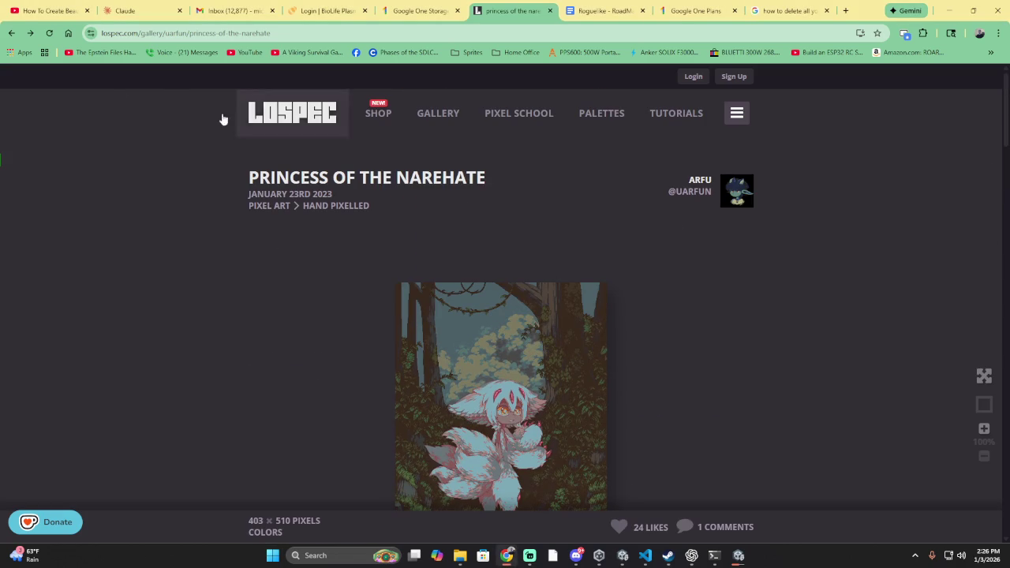
# - Return to the forest gallery, then go via the Lospec home page to the Palette List
pyautogui.click(10, 33)
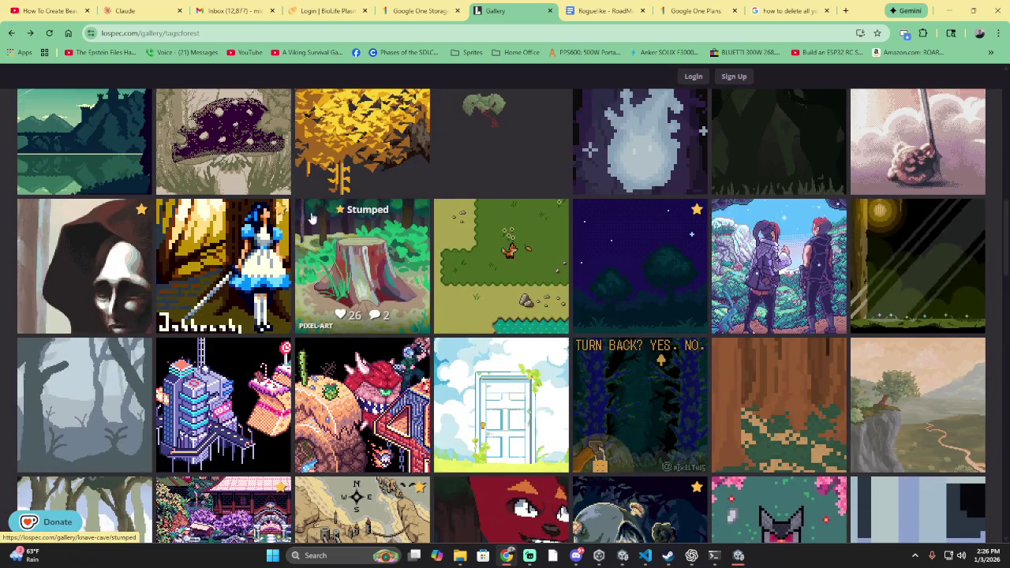
pyautogui.scroll(4, 313, 223)
pyautogui.scroll(5, 313, 224)
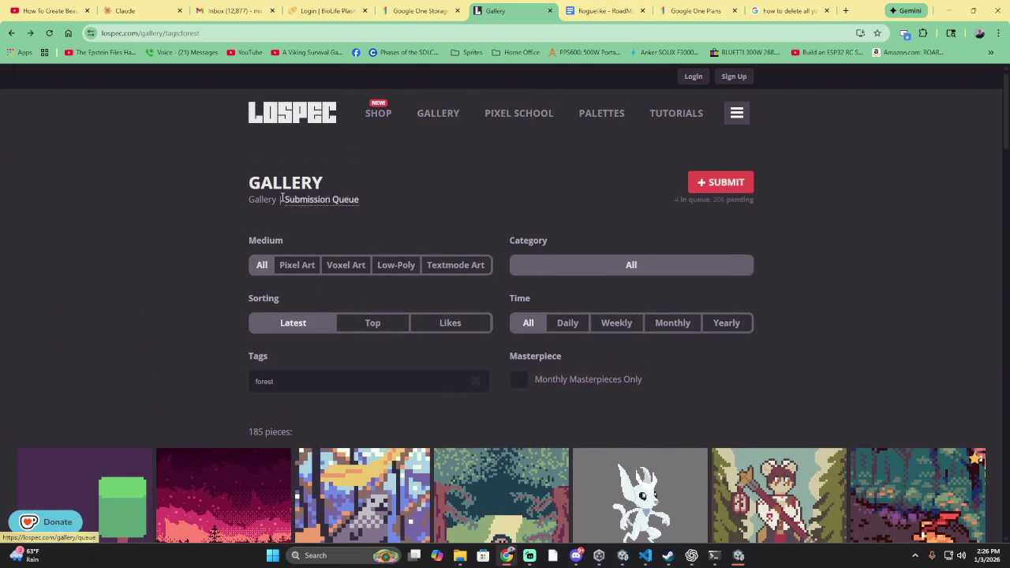
pyautogui.click(297, 117)
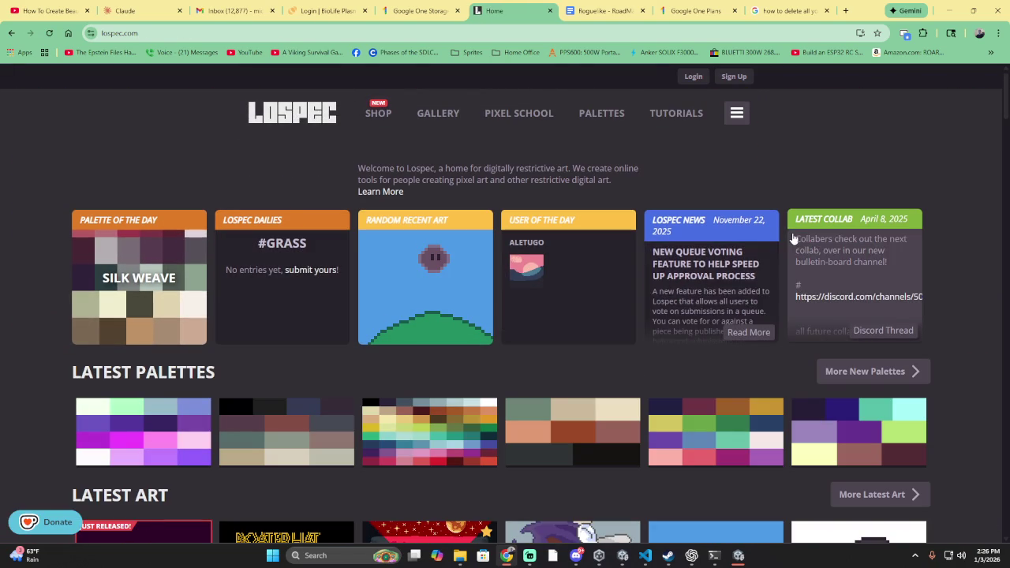
pyautogui.click(609, 119)
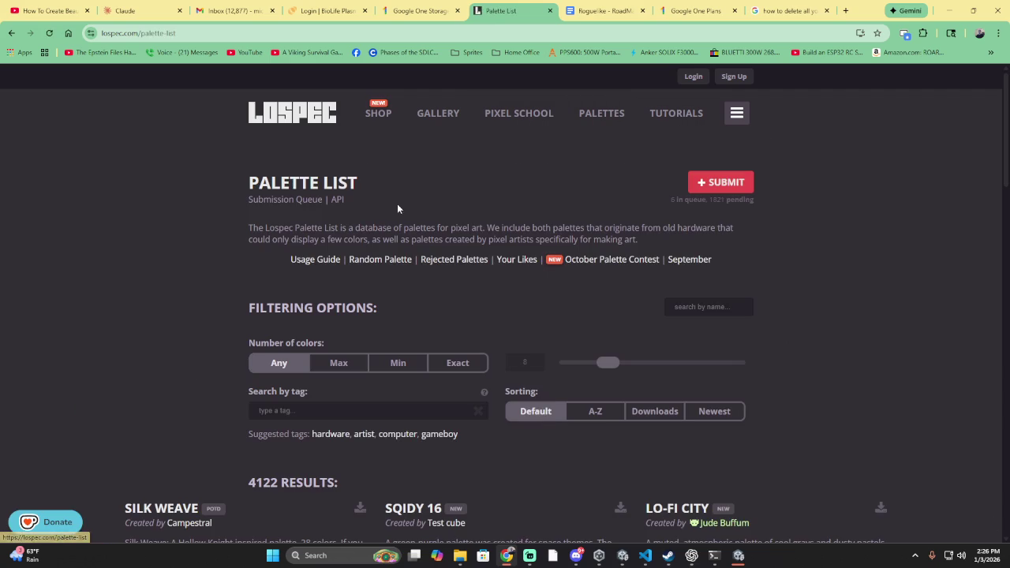
# - Filter the palette list to the October Palette Contest tag and scroll through its 8 palettes
pyautogui.scroll(-3, 607, 369)
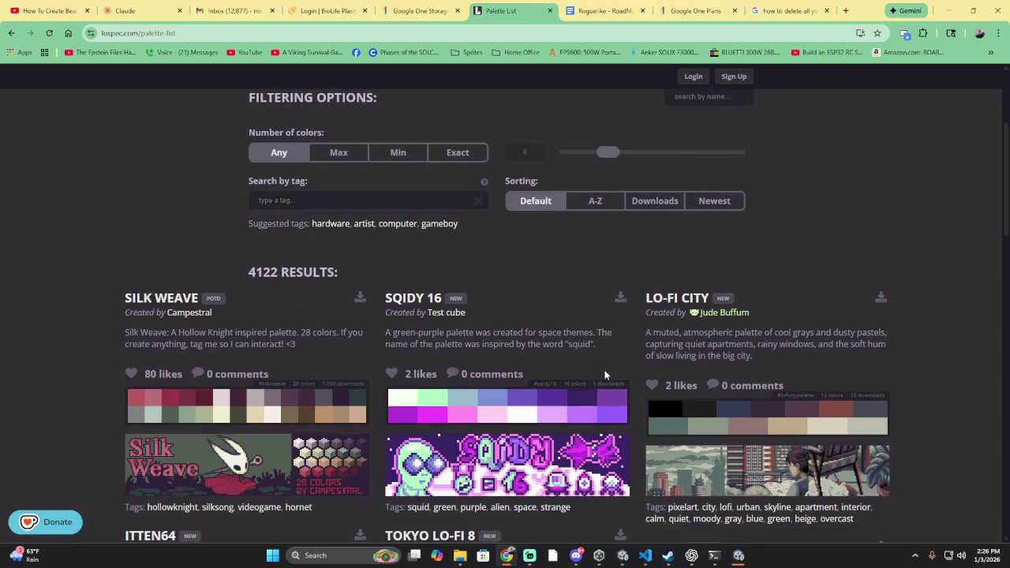
pyautogui.scroll(2, 619, 324)
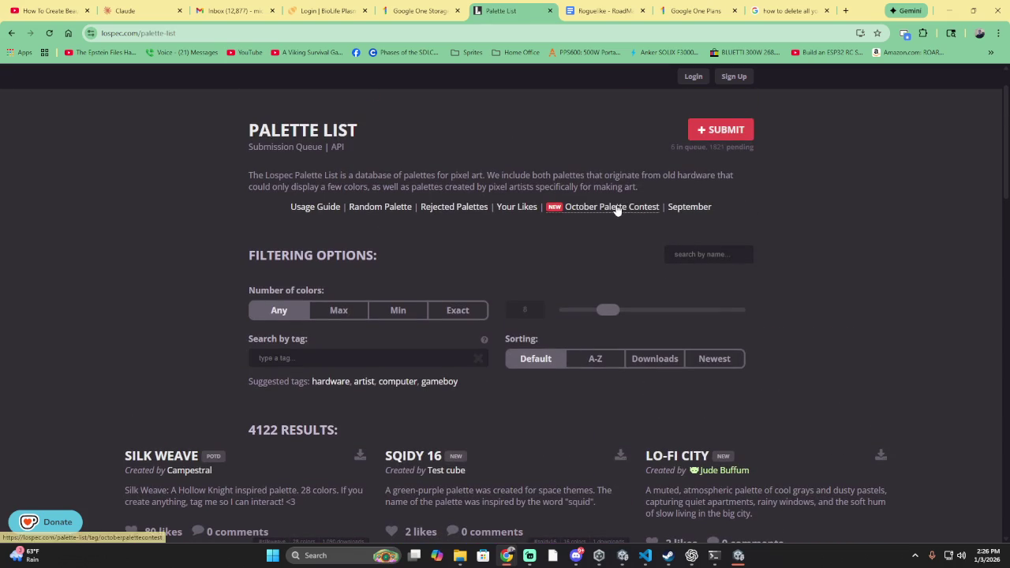
pyautogui.click(612, 207)
pyautogui.scroll(-3, 652, 367)
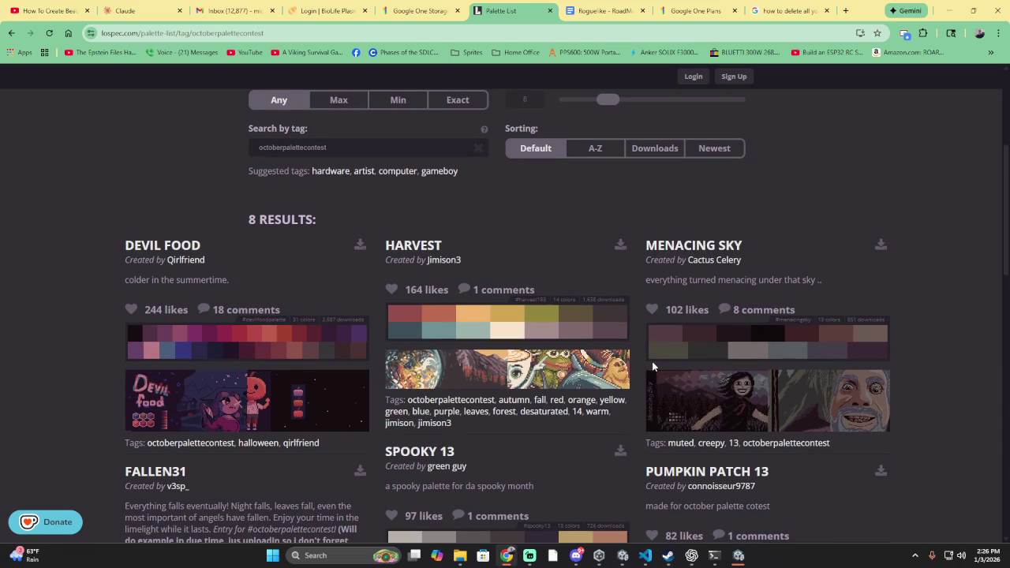
pyautogui.scroll(-1, 552, 307)
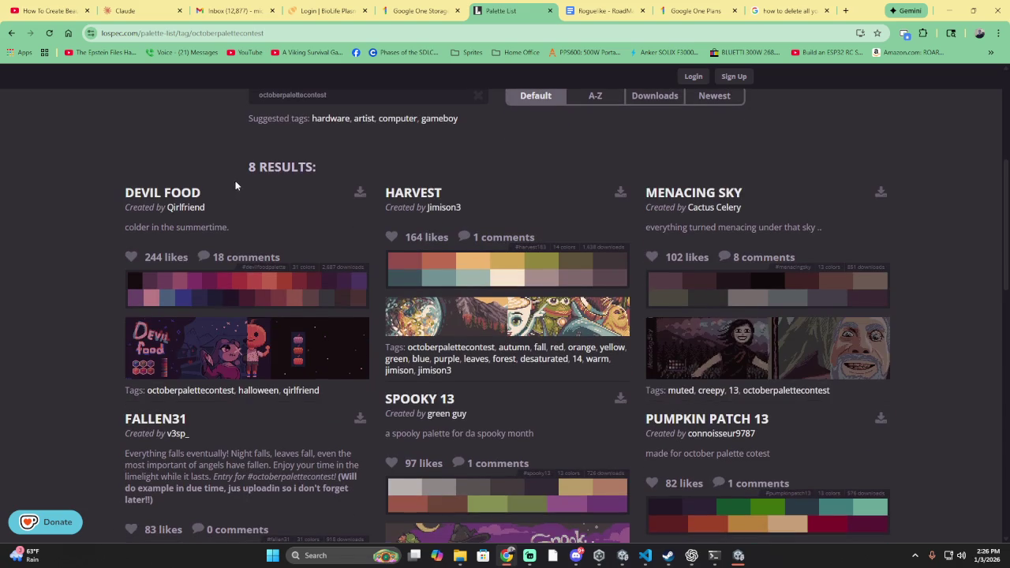
pyautogui.scroll(1, 253, 181)
pyautogui.scroll(-3, 665, 207)
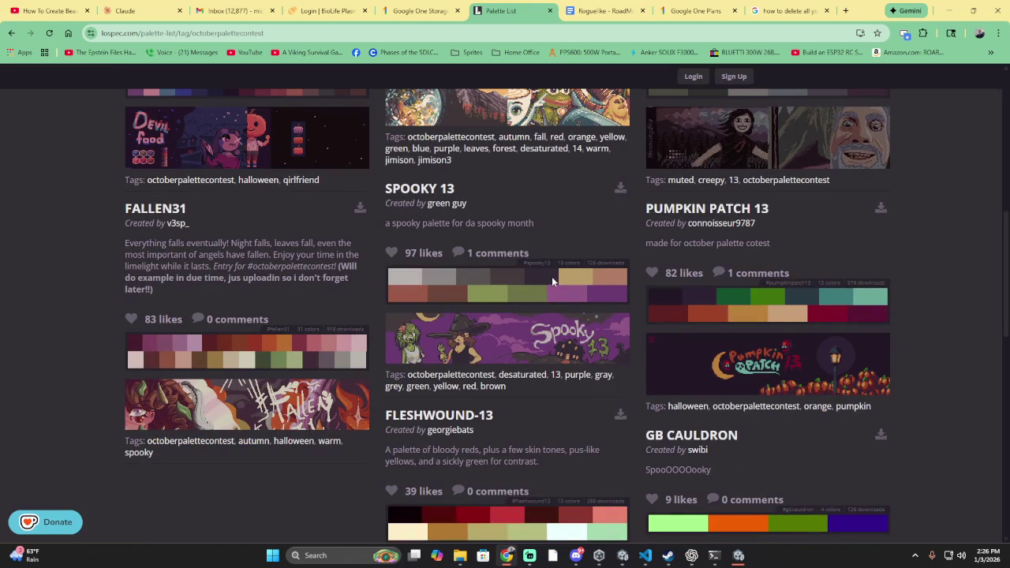
pyautogui.scroll(-1, 519, 317)
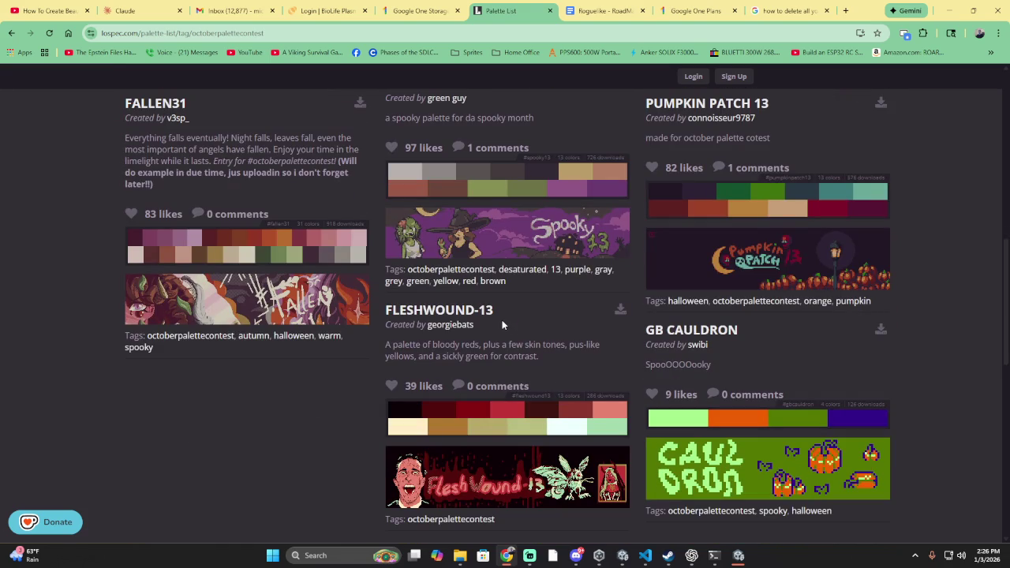
pyautogui.scroll(-1, 502, 324)
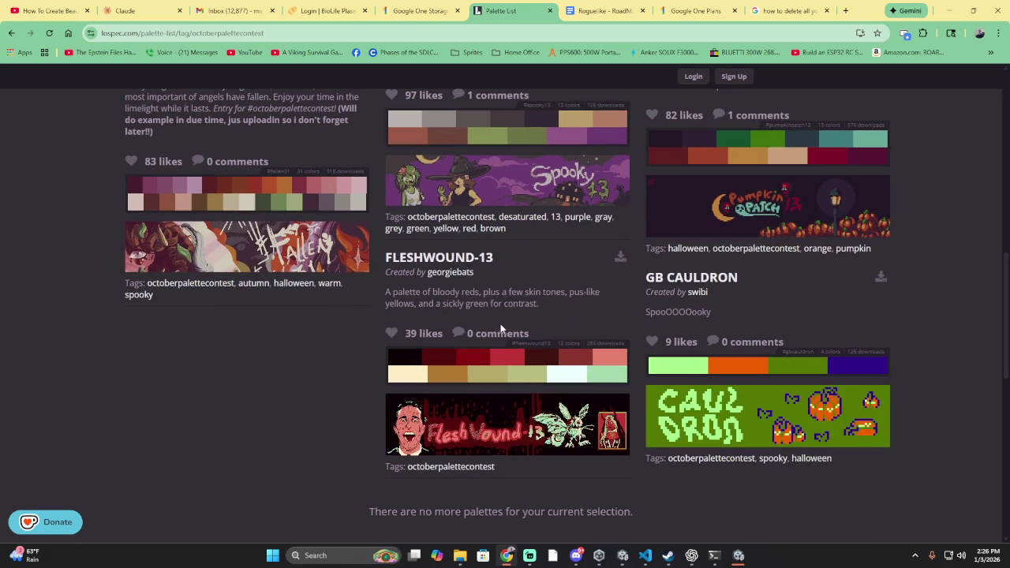
pyautogui.scroll(-2, 494, 335)
pyautogui.scroll(1, 494, 341)
pyautogui.scroll(3, 495, 341)
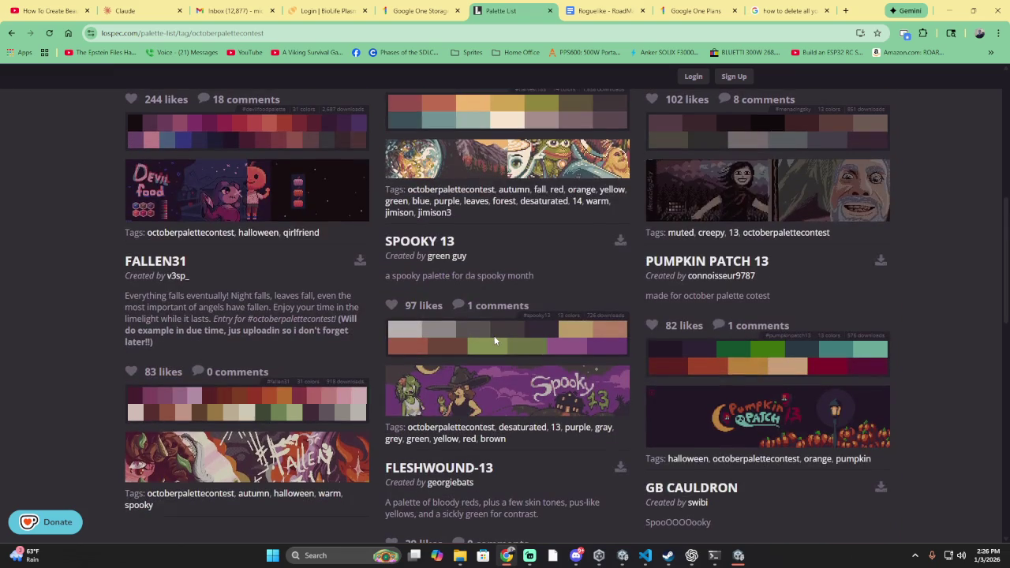
pyautogui.scroll(2, 493, 336)
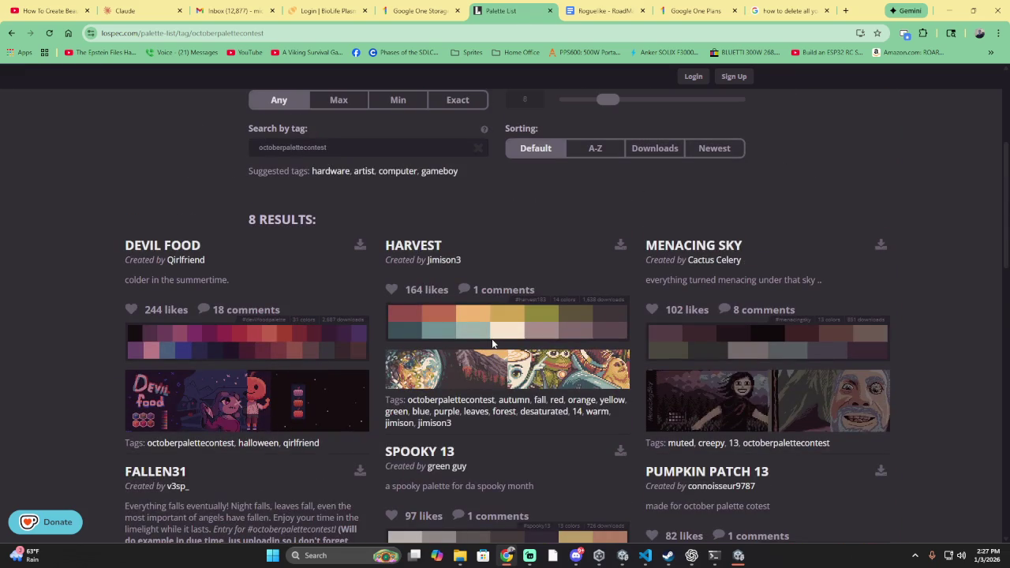
pyautogui.scroll(-2, 492, 338)
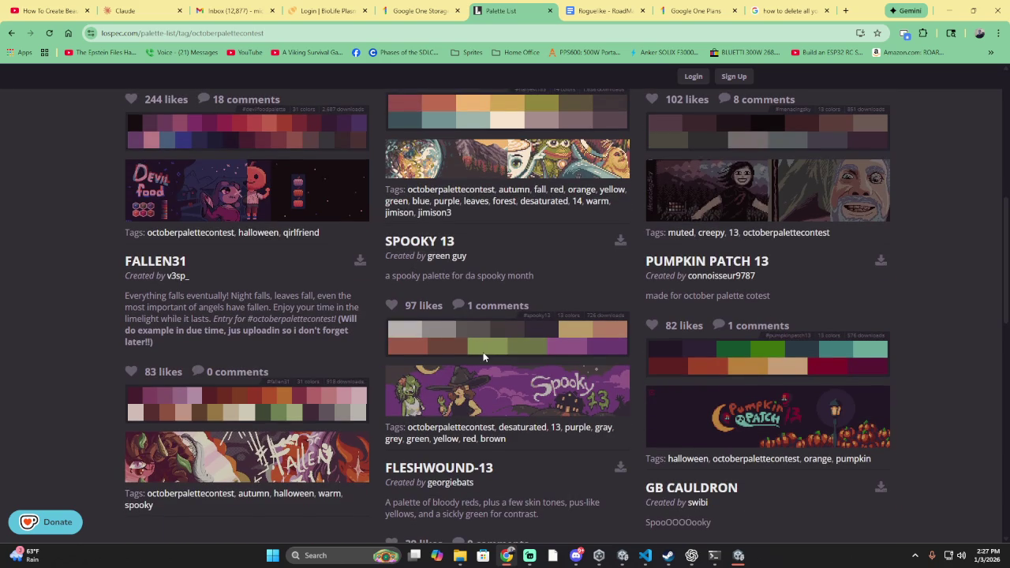
pyautogui.scroll(-1, 484, 357)
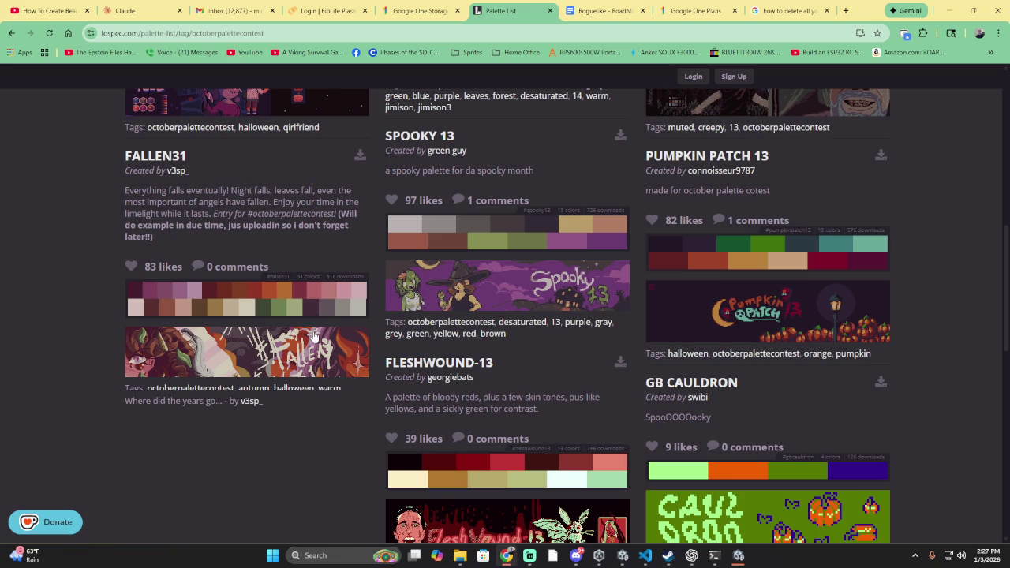
pyautogui.scroll(-3, 530, 328)
pyautogui.scroll(2, 505, 322)
pyautogui.scroll(10, 406, 323)
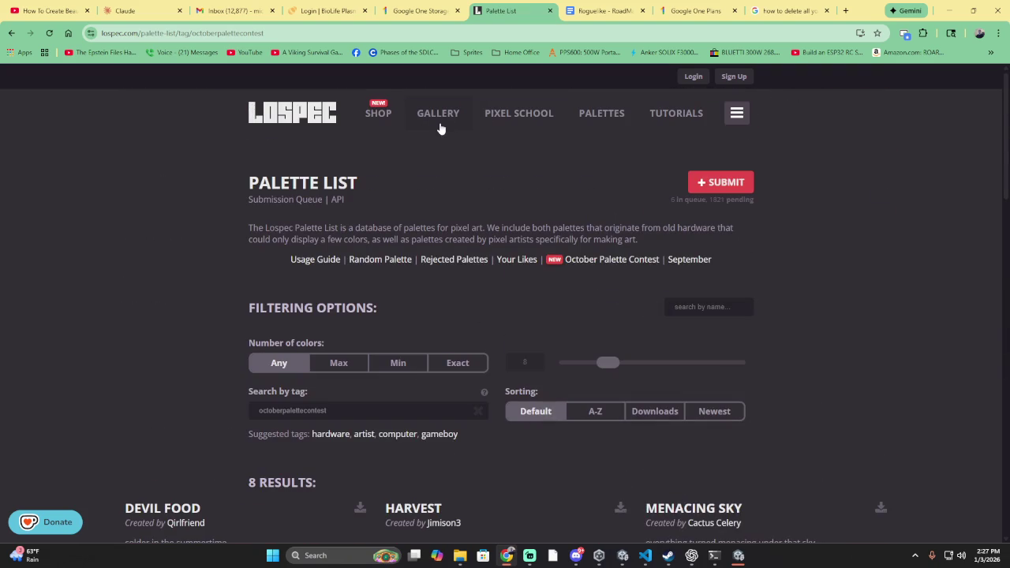
pyautogui.moveTo(514, 112); pyautogui.dragTo(583, 118)
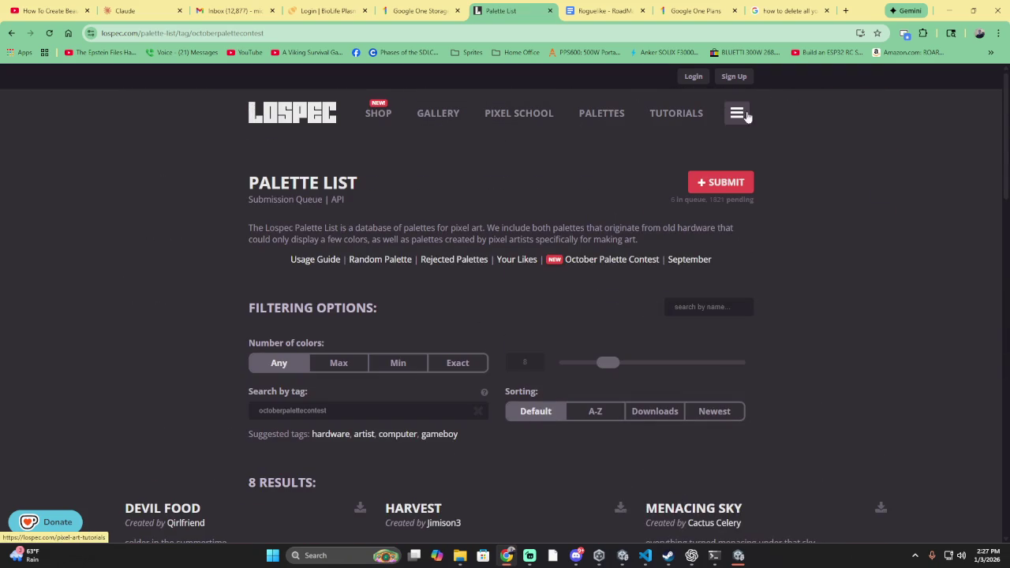
pyautogui.click(733, 114)
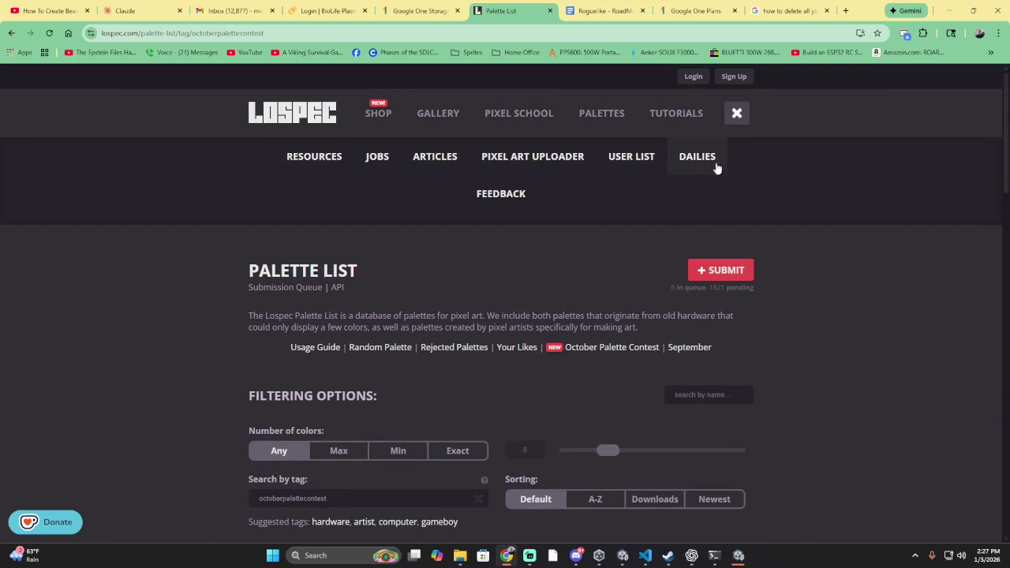
pyautogui.click(620, 158)
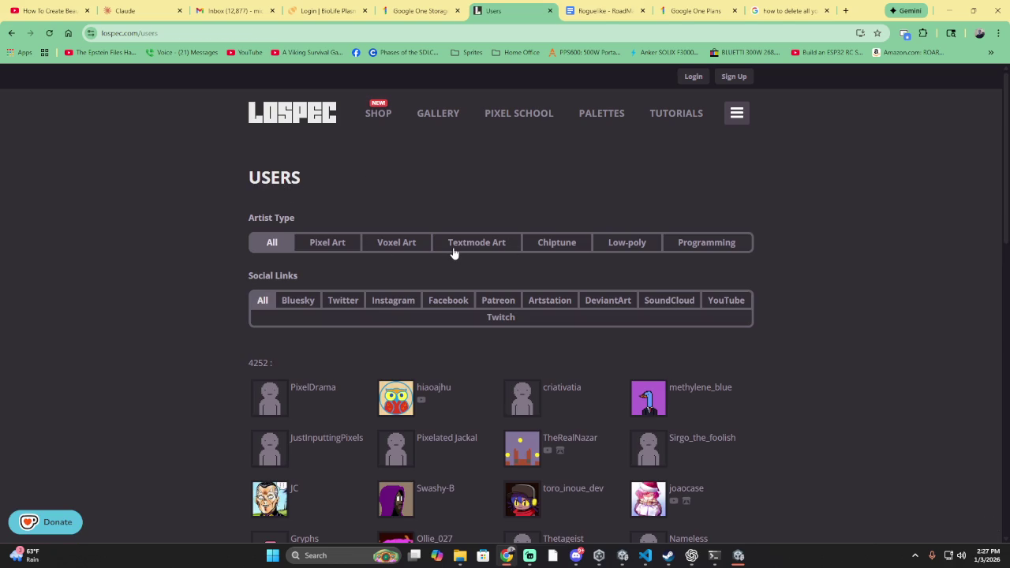
pyautogui.click(335, 246)
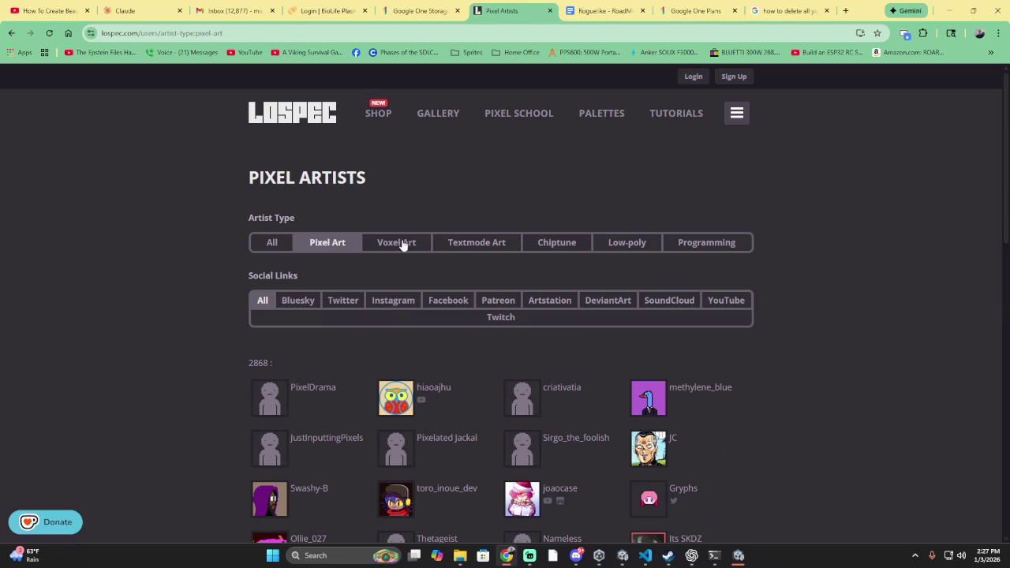
pyautogui.click(263, 300)
pyautogui.scroll(-3, 216, 285)
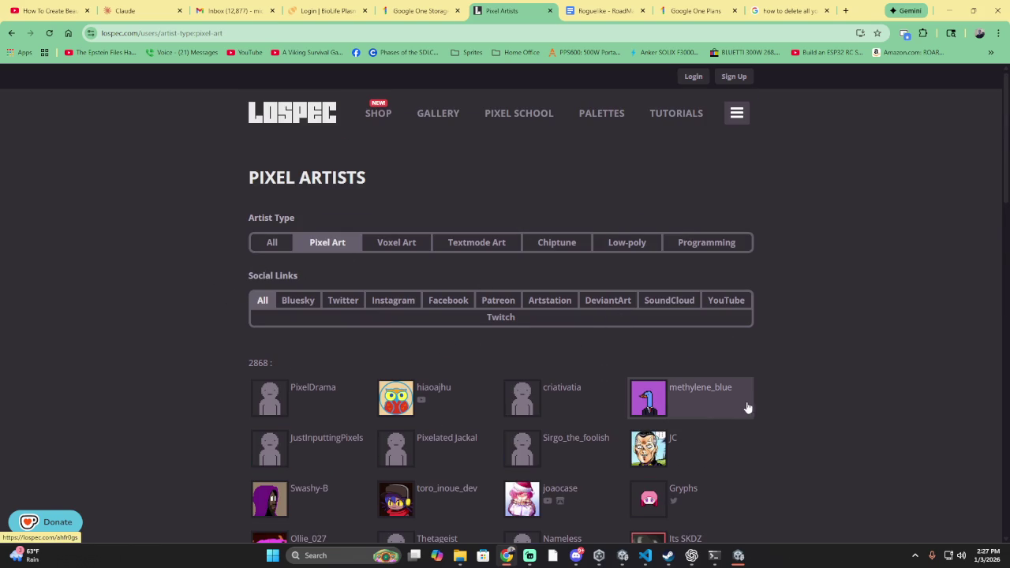
pyautogui.scroll(-1, 876, 412)
pyautogui.scroll(-3, 868, 403)
pyautogui.scroll(-2, 839, 400)
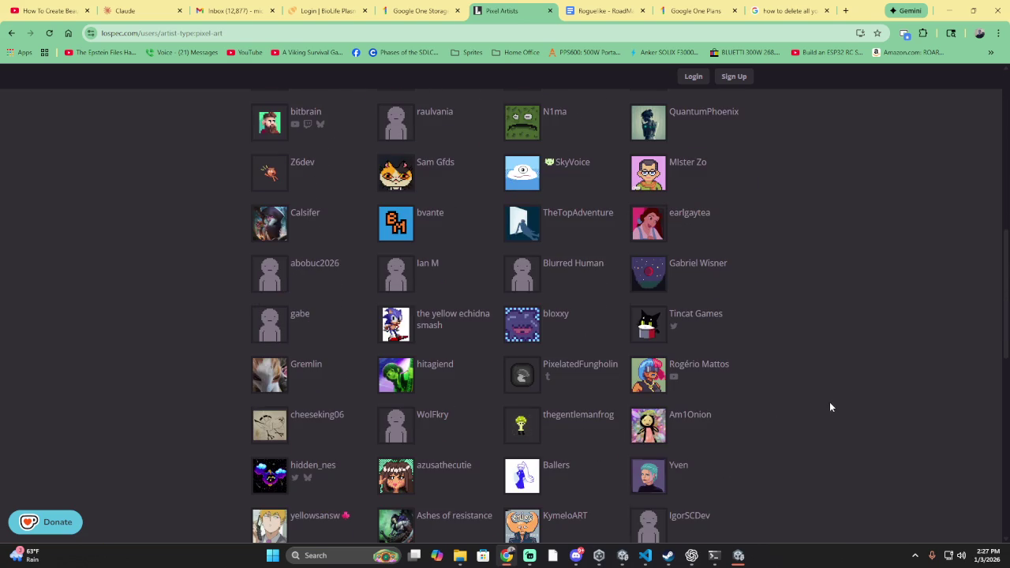
pyautogui.click(718, 386)
pyautogui.scroll(-1, 504, 361)
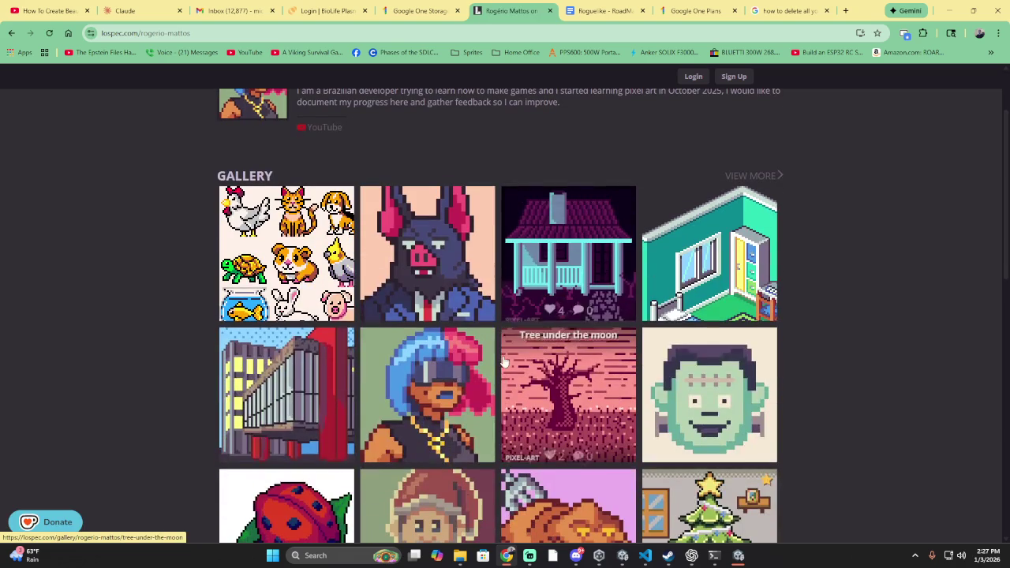
pyautogui.scroll(-5, 509, 360)
pyautogui.scroll(3, 513, 357)
pyautogui.scroll(2, 523, 347)
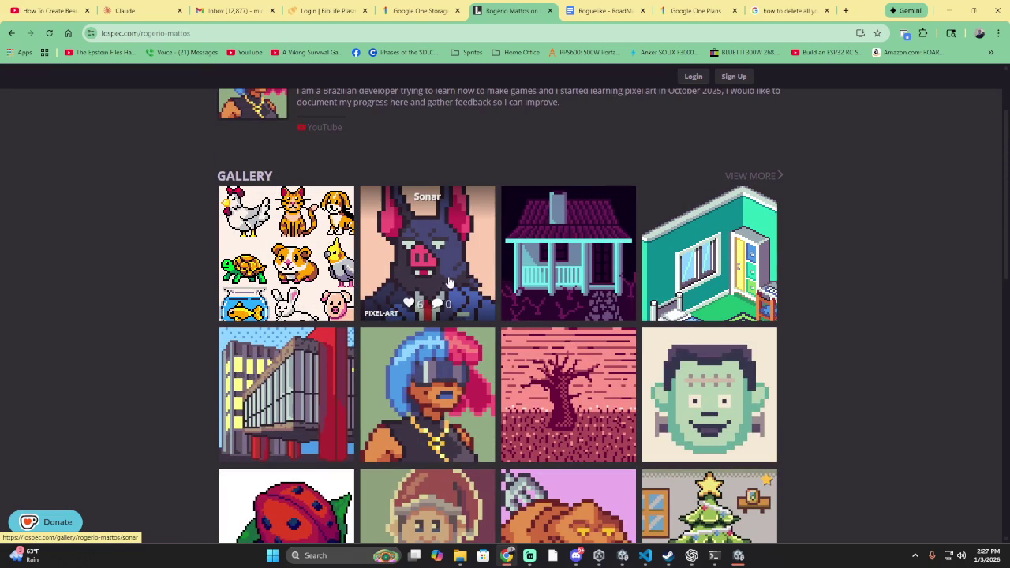
pyautogui.scroll(-3, 444, 257)
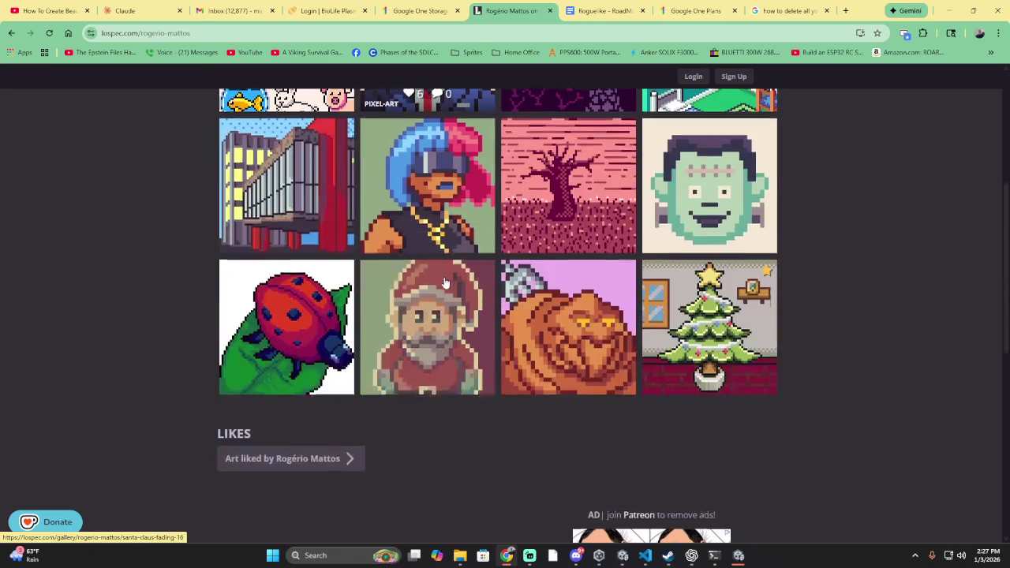
pyautogui.scroll(1, 252, 236)
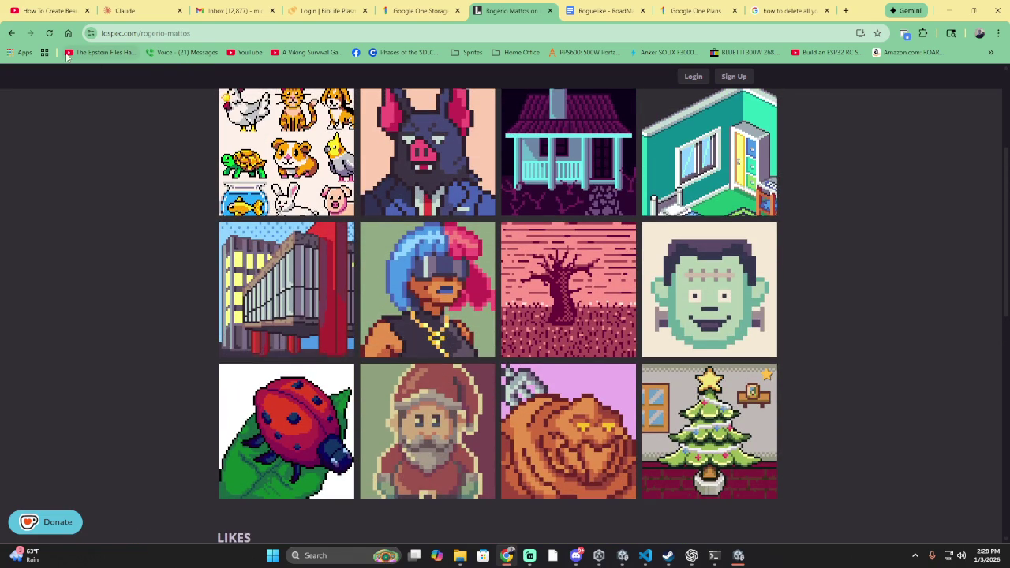
pyautogui.click(12, 33)
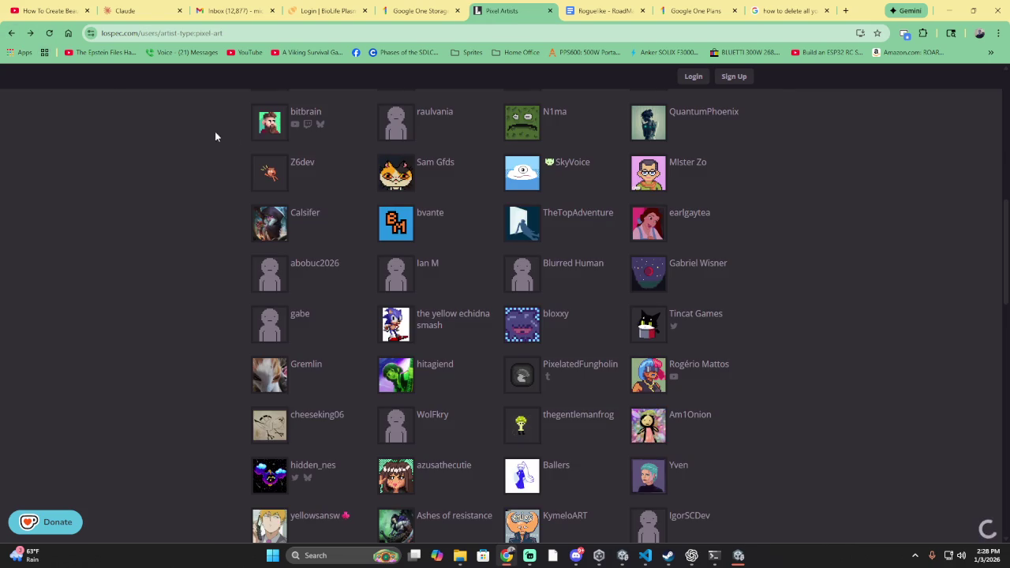
# - Scroll the Pixel Artists page back up to the top navigation bar
pyautogui.scroll(3, 119, 131)
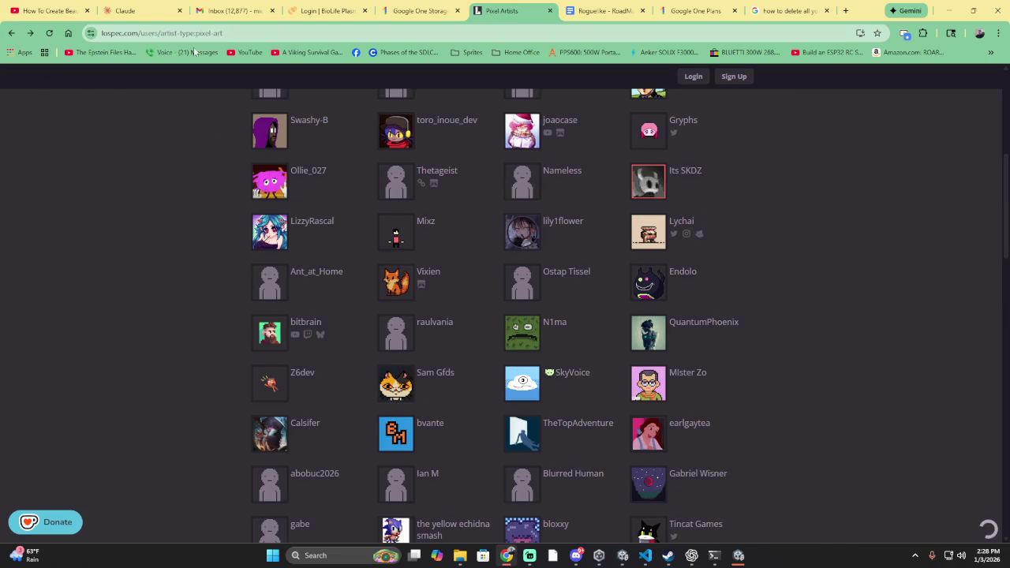
pyautogui.scroll(5, 517, 167)
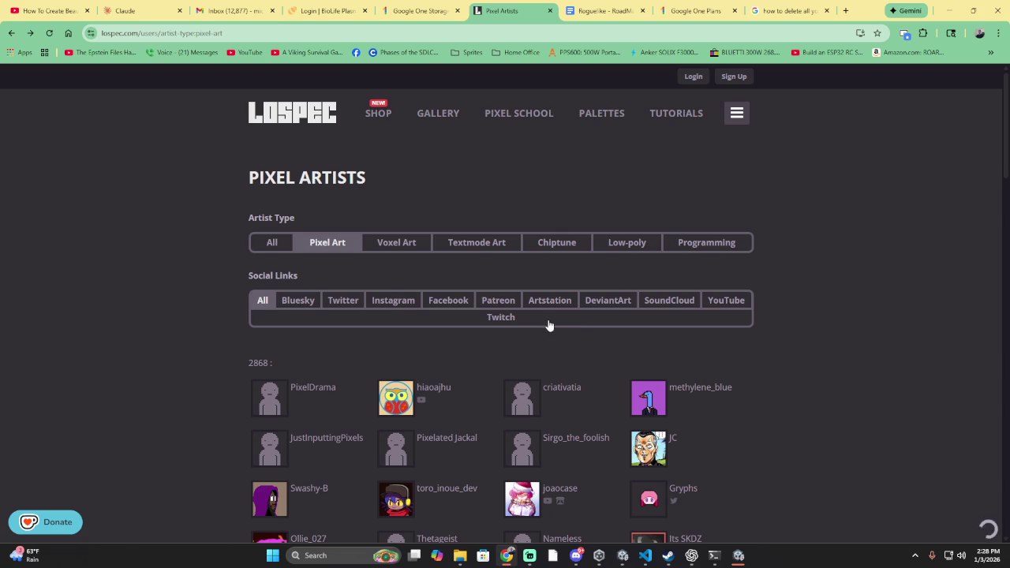
pyautogui.scroll(-5, 710, 300)
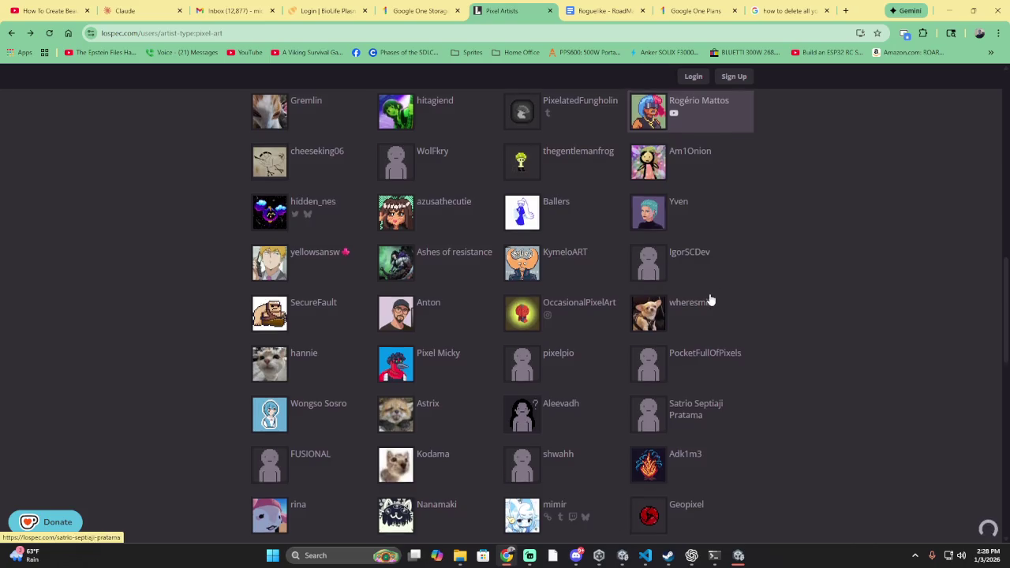
pyautogui.scroll(-3, 710, 296)
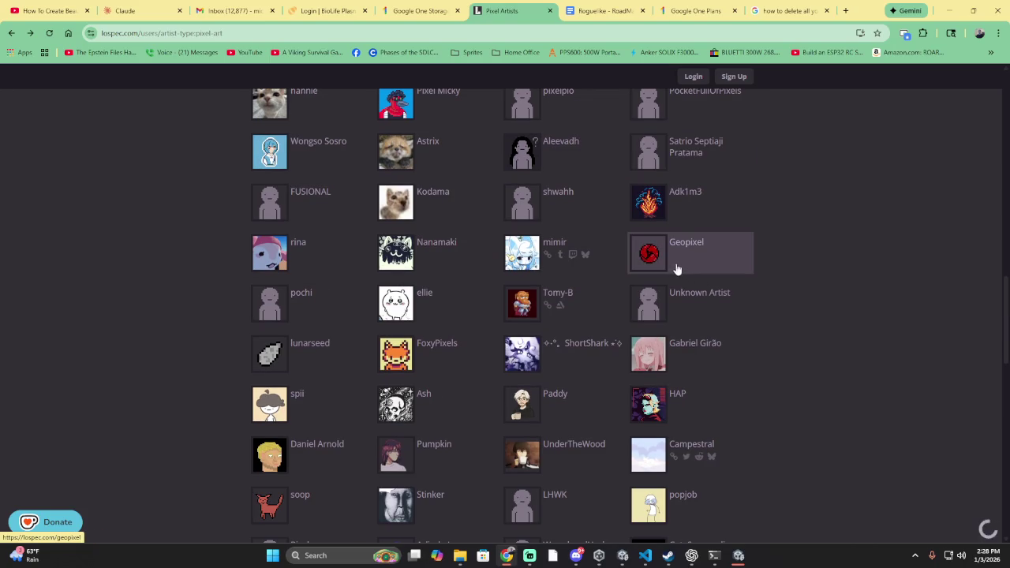
pyautogui.scroll(-3, 664, 278)
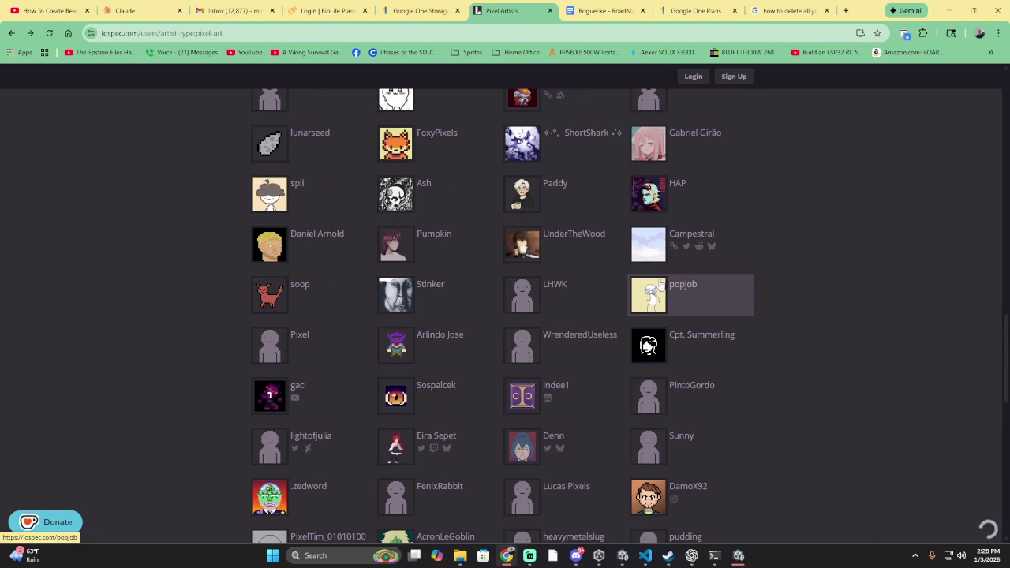
pyautogui.scroll(2, 327, 311)
pyautogui.scroll(6, 319, 284)
pyautogui.scroll(7, 320, 284)
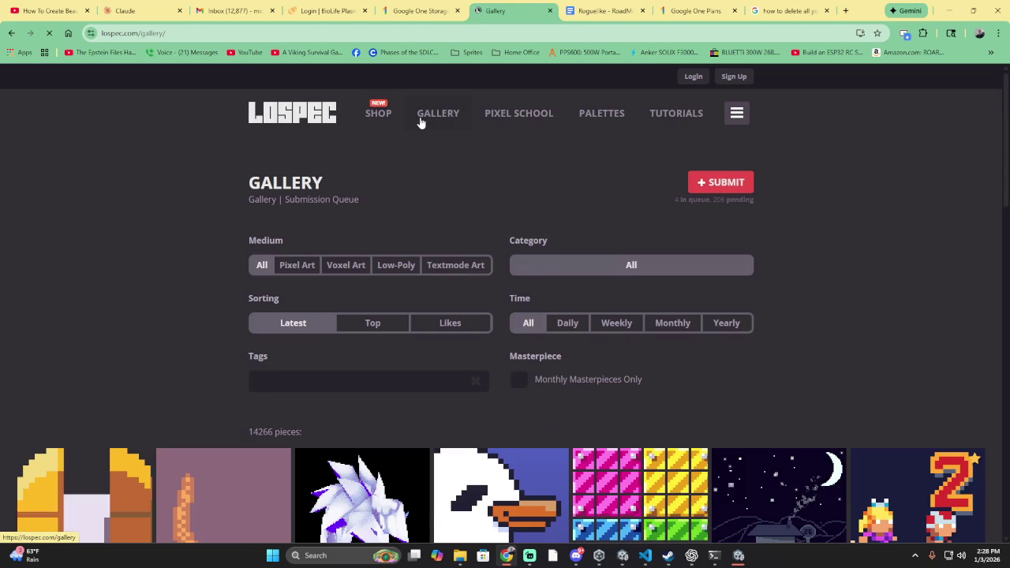
# - Limit the Gallery to the Pixel Art medium
pyautogui.scroll(-1, 573, 200)
pyautogui.scroll(-4, 778, 178)
pyautogui.scroll(4, 612, 213)
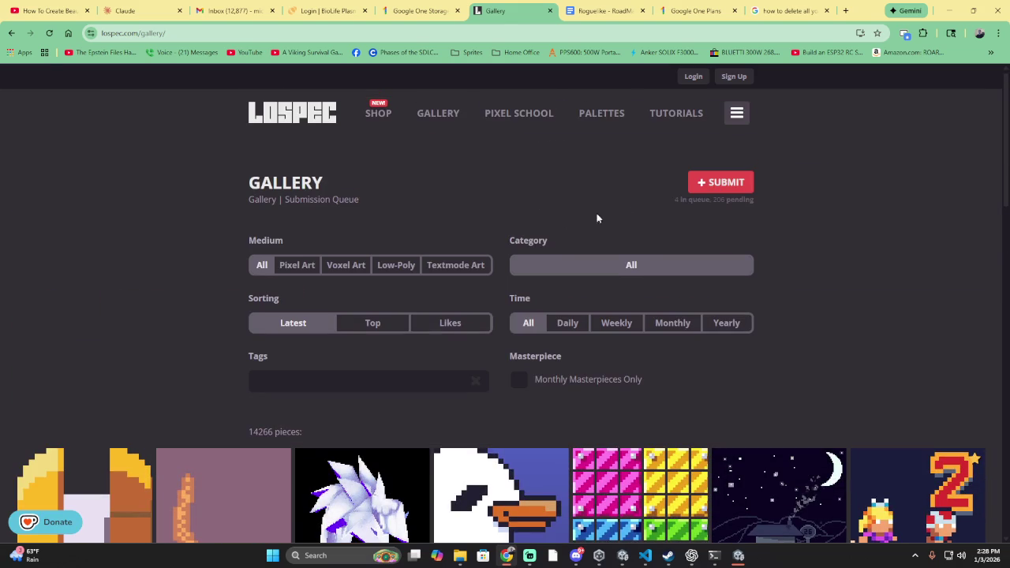
pyautogui.click(292, 269)
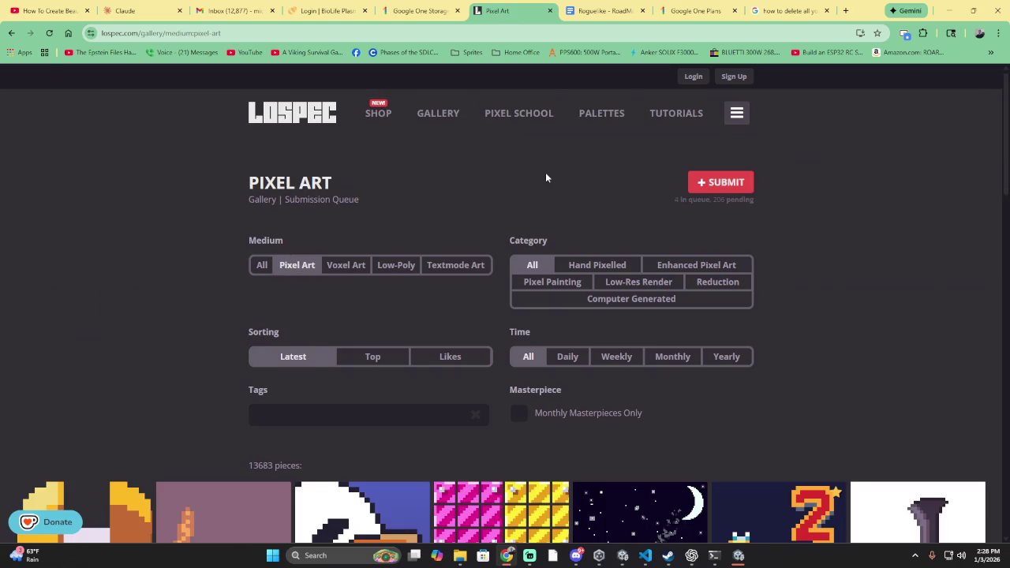
# - Sort the Pixel Art gallery by Top, then by most Likes
pyautogui.scroll(-3, 543, 172)
pyautogui.scroll(4, 473, 190)
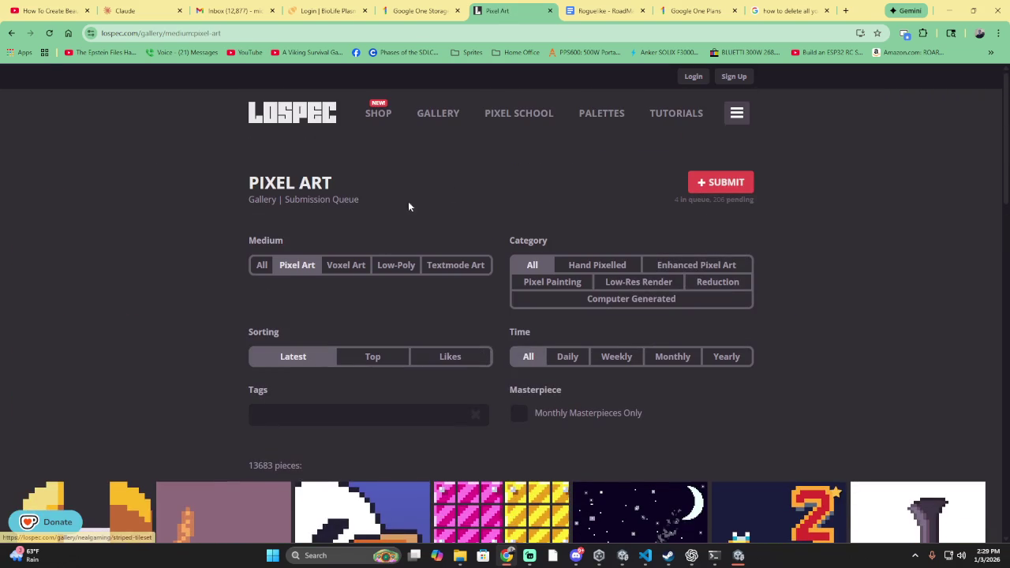
pyautogui.click(382, 360)
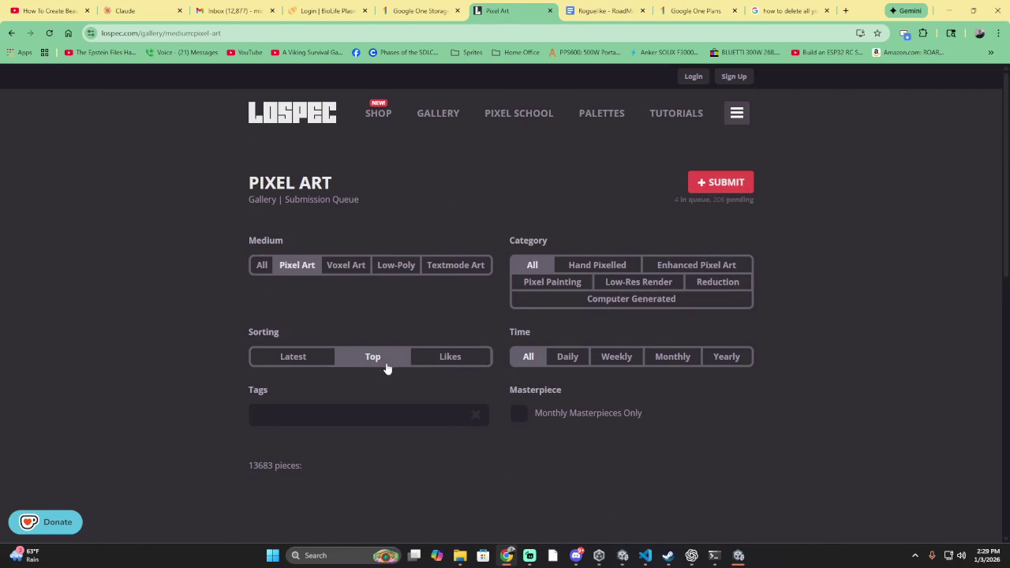
pyautogui.scroll(-1, 417, 349)
pyautogui.scroll(-1, 466, 295)
pyautogui.scroll(-1, 468, 261)
pyautogui.click(468, 260)
pyautogui.scroll(-3, 469, 259)
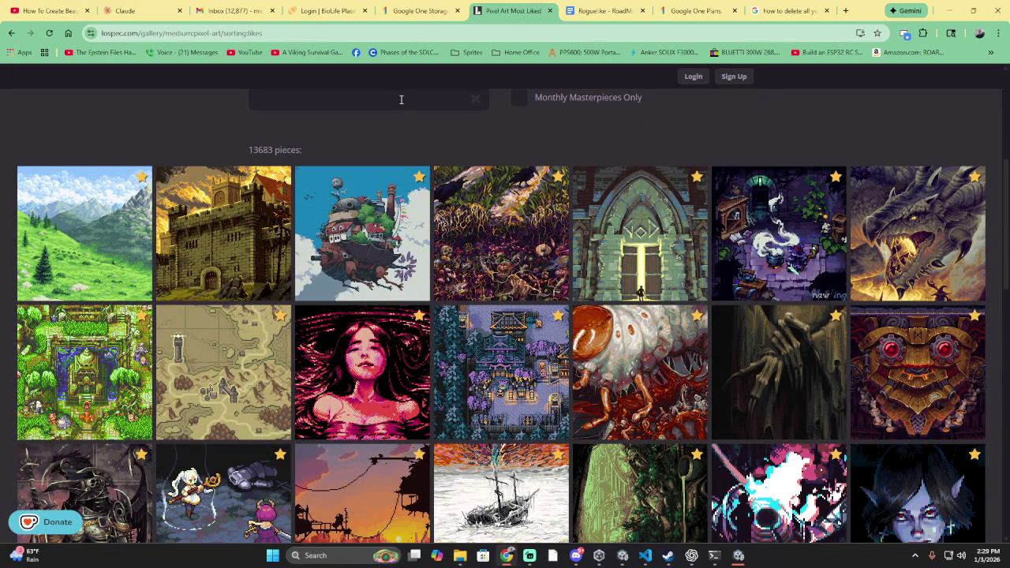
pyautogui.scroll(-3, 656, 144)
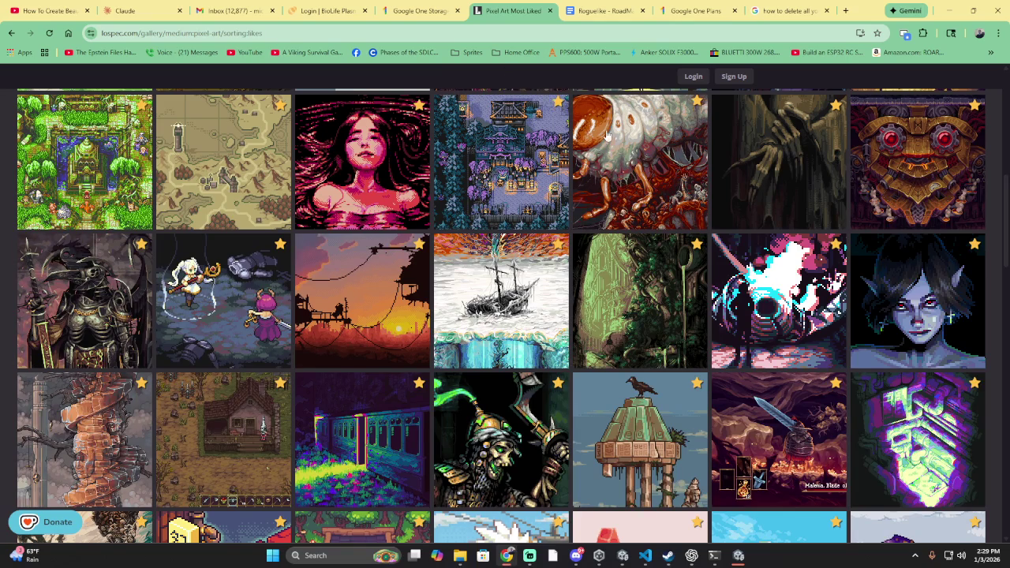
pyautogui.scroll(-2, 691, 213)
pyautogui.scroll(-1, 691, 213)
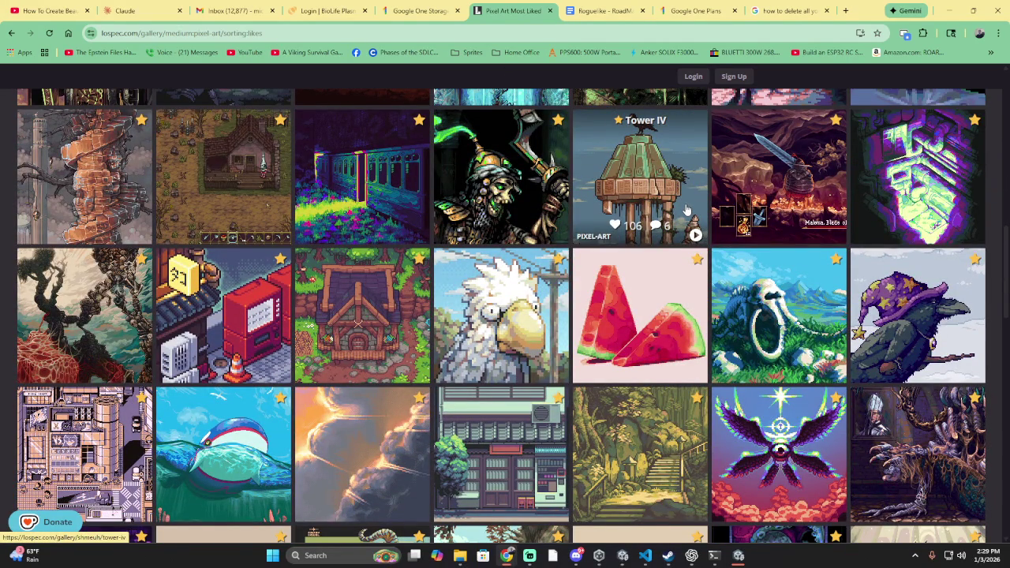
pyautogui.scroll(-1, 686, 209)
pyautogui.scroll(-3, 682, 209)
pyautogui.scroll(-2, 679, 209)
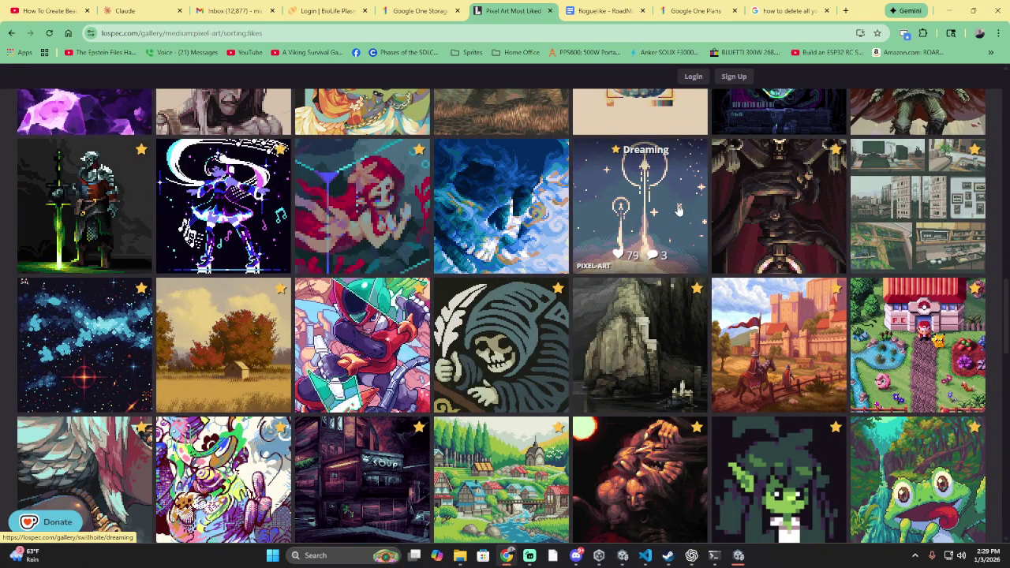
pyautogui.scroll(-2, 678, 209)
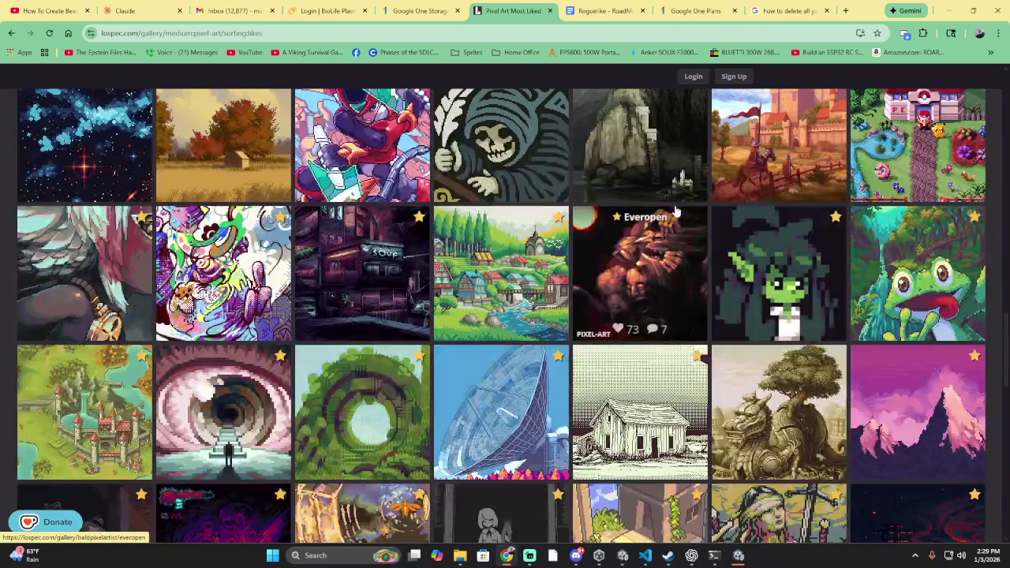
pyautogui.scroll(-3, 671, 213)
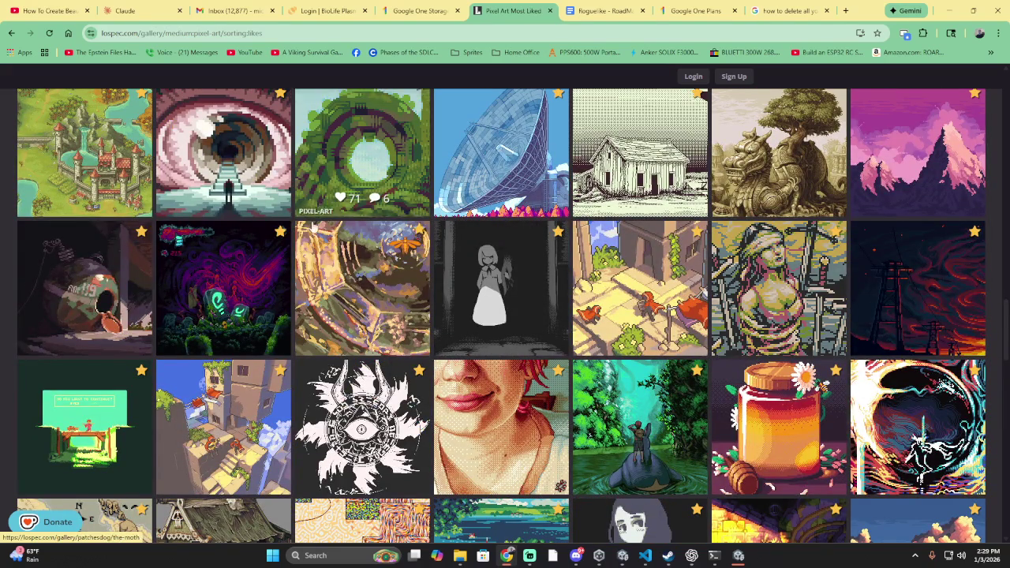
pyautogui.scroll(-4, 315, 229)
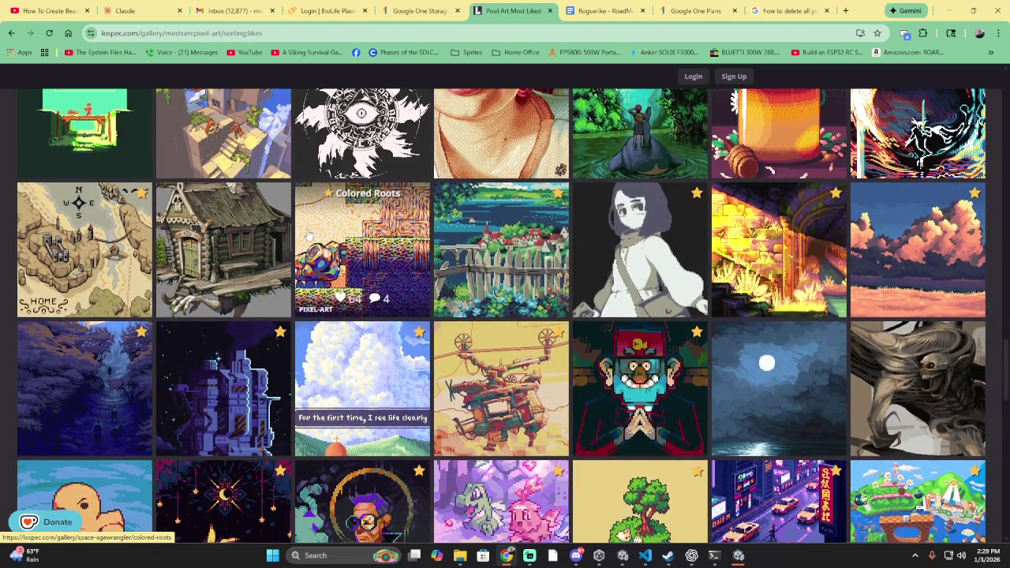
pyautogui.scroll(-3, 310, 233)
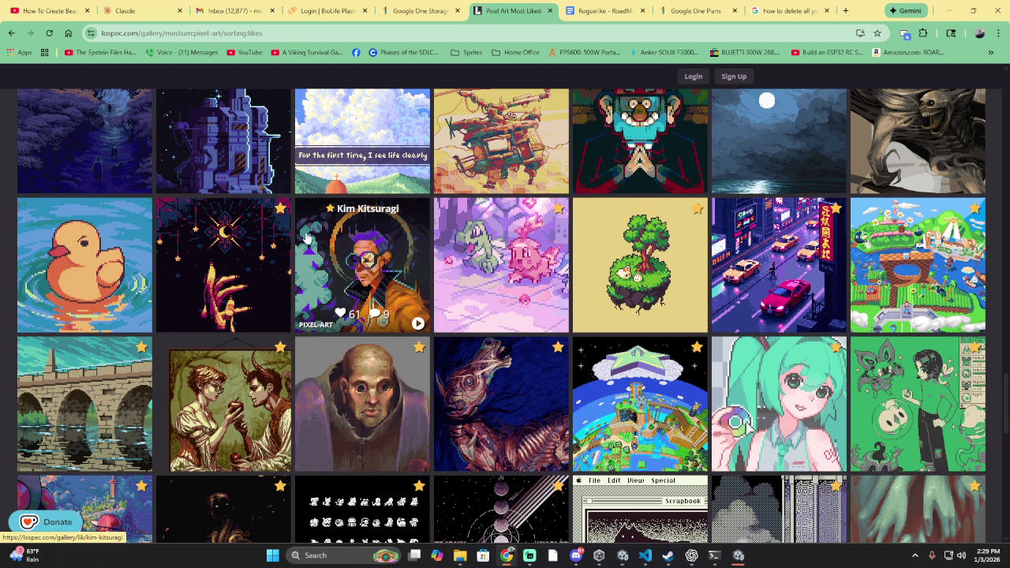
pyautogui.scroll(-3, 306, 239)
pyautogui.scroll(-2, 305, 238)
pyautogui.scroll(-3, 304, 240)
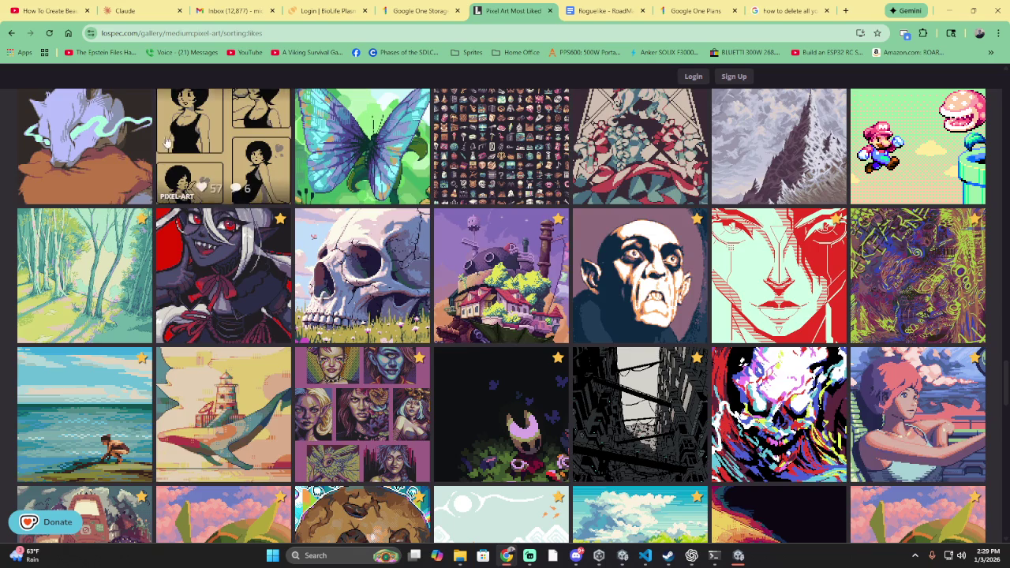
pyautogui.scroll(-3, 173, 146)
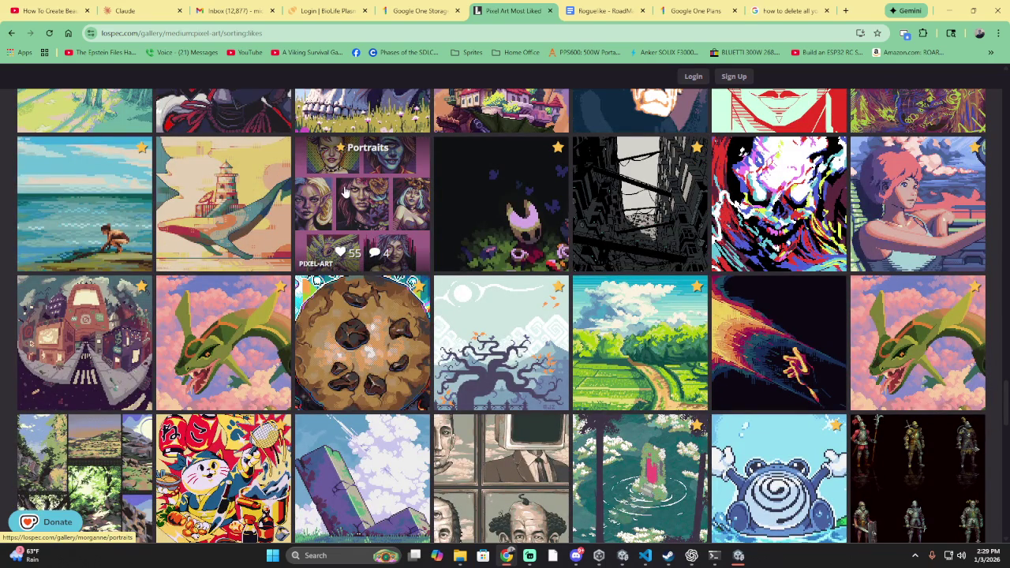
pyautogui.scroll(-3, 474, 236)
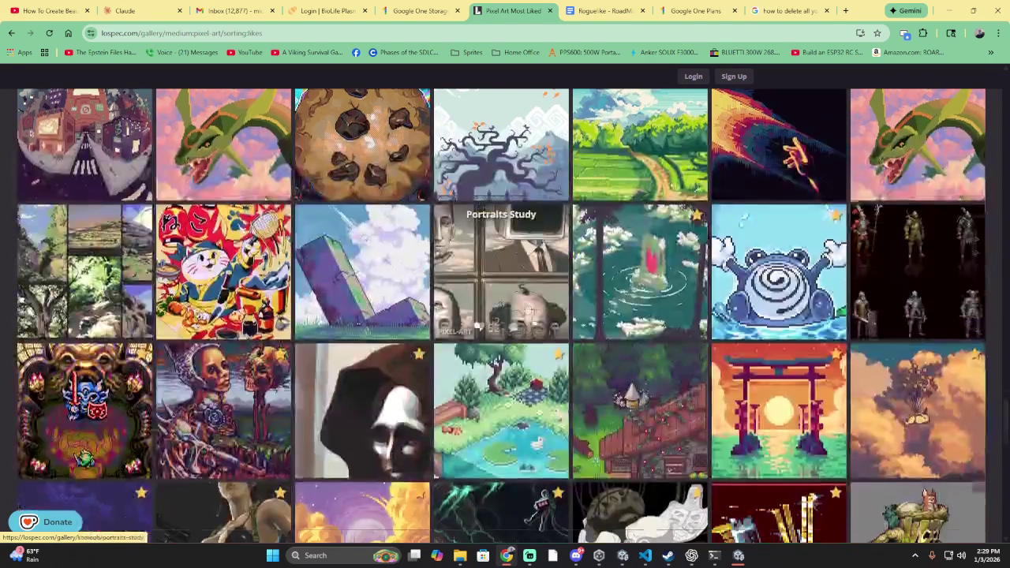
# - Scroll down through the Most Liked pixel art gallery grid
pyautogui.scroll(-3, 506, 272)
pyautogui.scroll(-3, 505, 272)
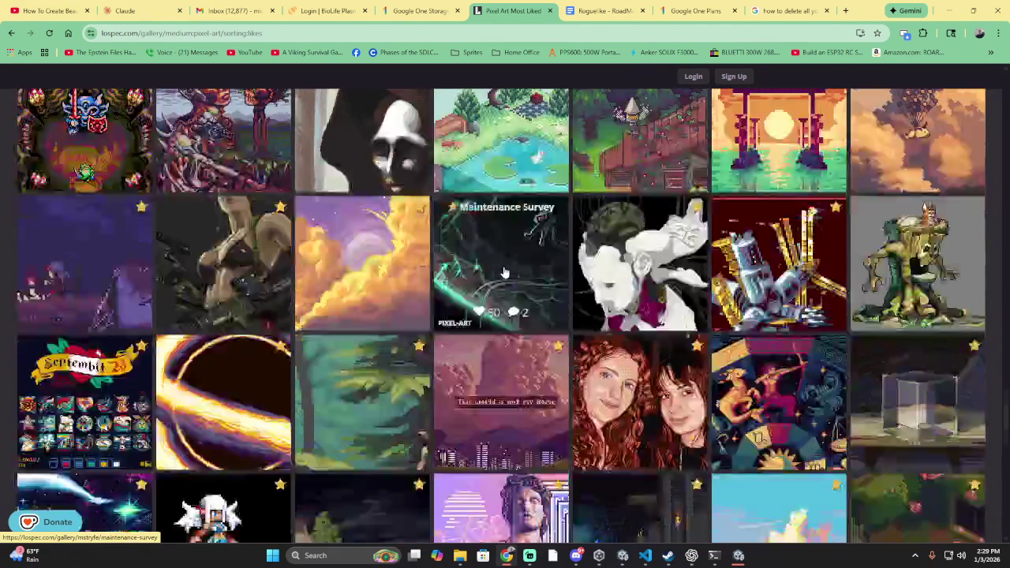
pyautogui.scroll(-2, 503, 271)
pyautogui.scroll(-2, 497, 272)
pyautogui.scroll(-2, 485, 260)
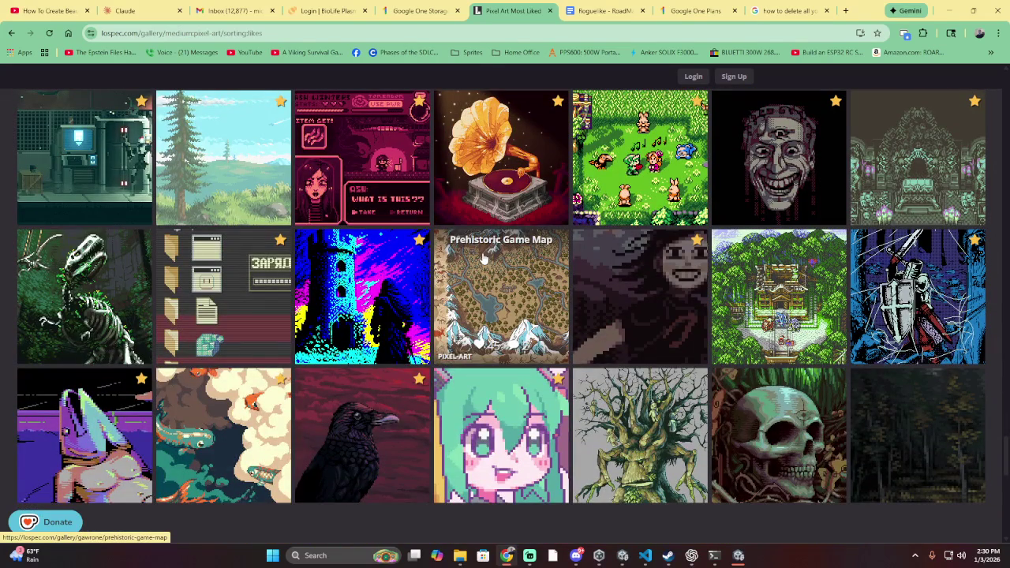
pyautogui.scroll(-1, 484, 259)
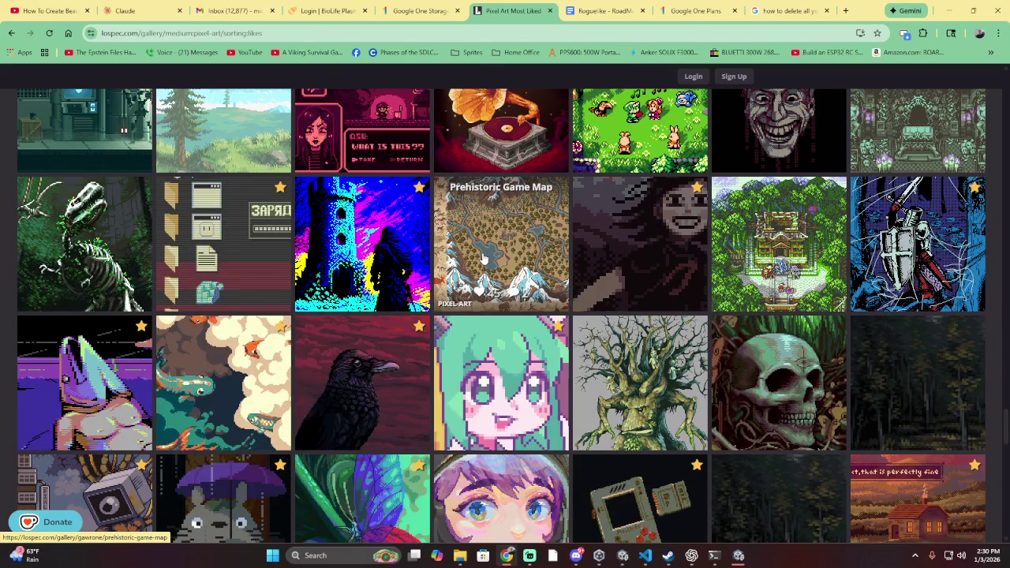
pyautogui.scroll(-3, 484, 259)
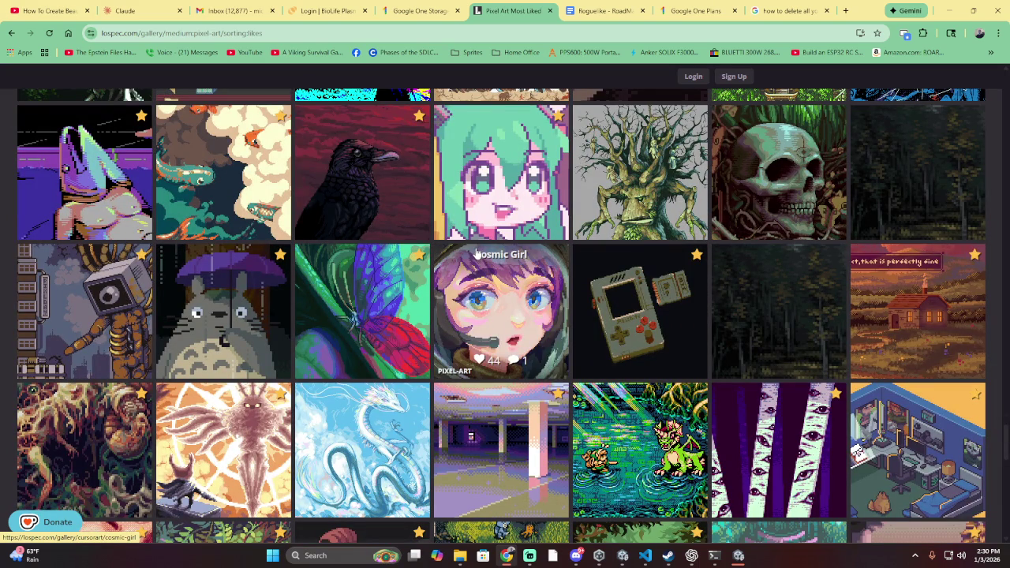
pyautogui.scroll(-4, 475, 252)
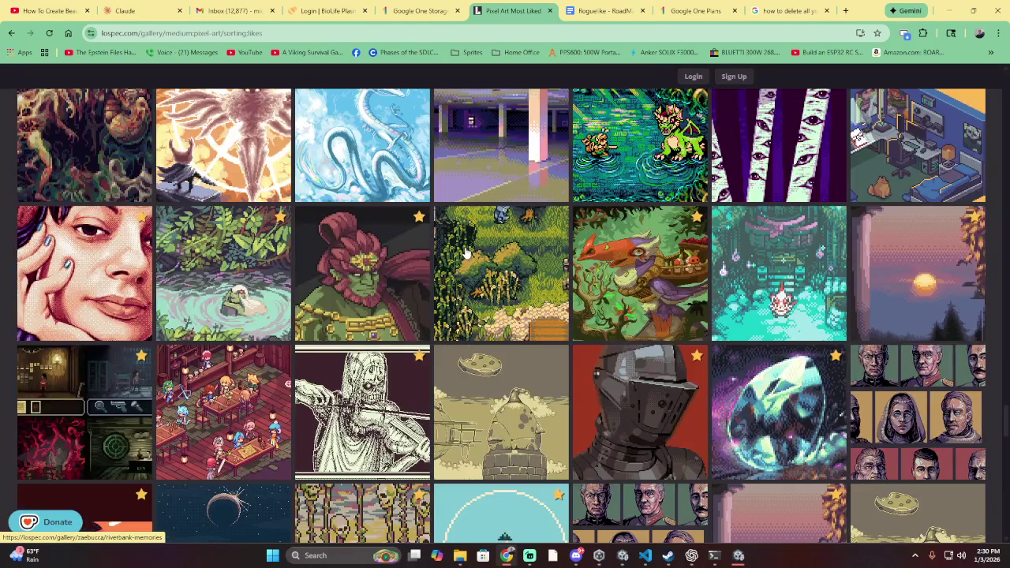
pyautogui.scroll(2, 465, 253)
pyautogui.scroll(2, 465, 253)
pyautogui.scroll(-5, 432, 233)
pyautogui.scroll(4, 73, 236)
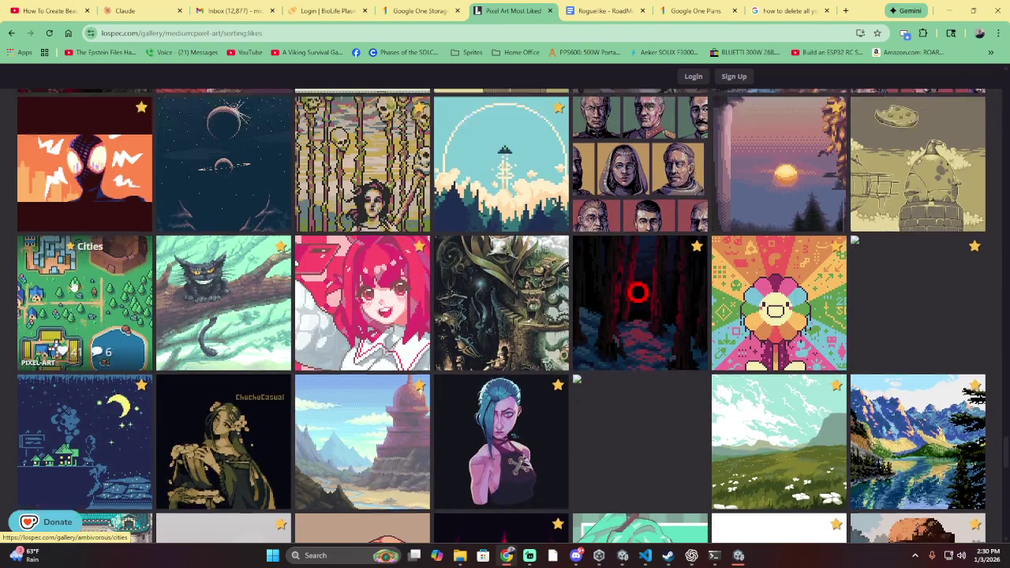
pyautogui.scroll(-5, 63, 308)
pyautogui.scroll(-5, 57, 322)
pyautogui.scroll(4, 56, 325)
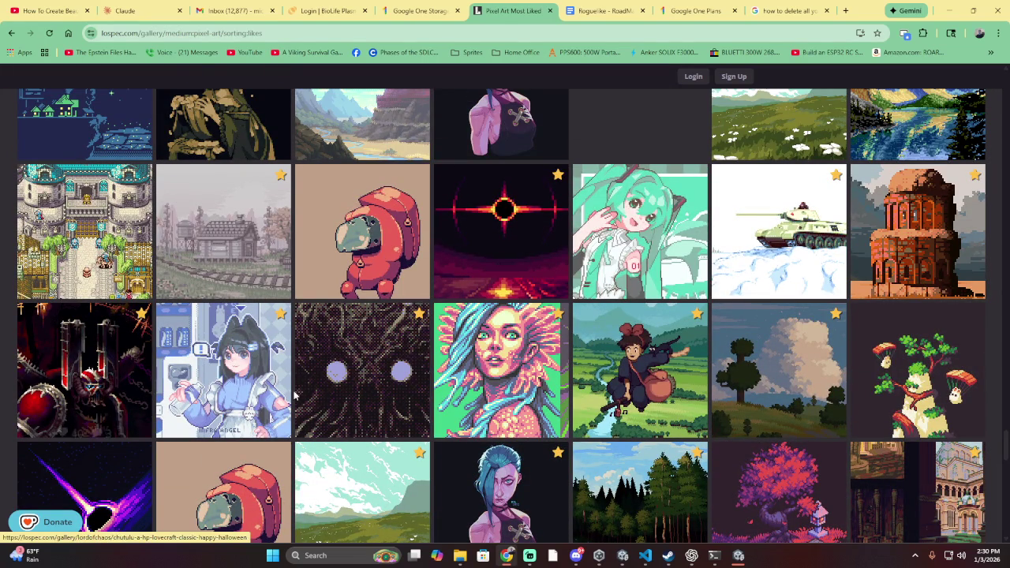
pyautogui.scroll(-3, 556, 410)
pyautogui.scroll(-1, 556, 410)
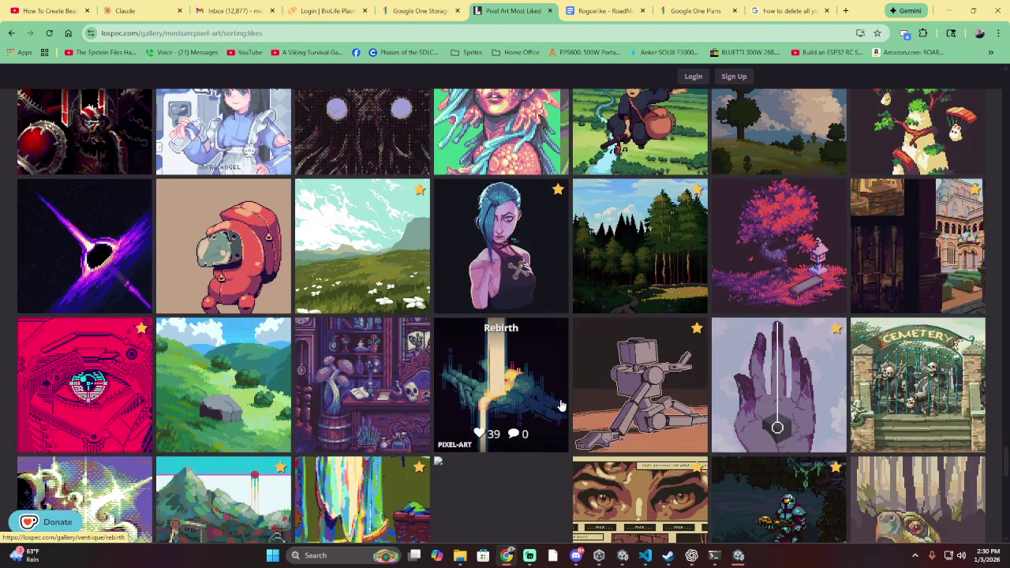
pyautogui.scroll(-2, 560, 402)
pyautogui.scroll(-2, 561, 394)
pyautogui.scroll(-3, 563, 386)
# - Scroll back up the grid and open the Temptation artwork's page
pyautogui.scroll(3, 561, 391)
pyautogui.scroll(5, 556, 418)
pyautogui.scroll(5, 552, 441)
pyautogui.scroll(4, 552, 445)
pyautogui.scroll(2, 552, 433)
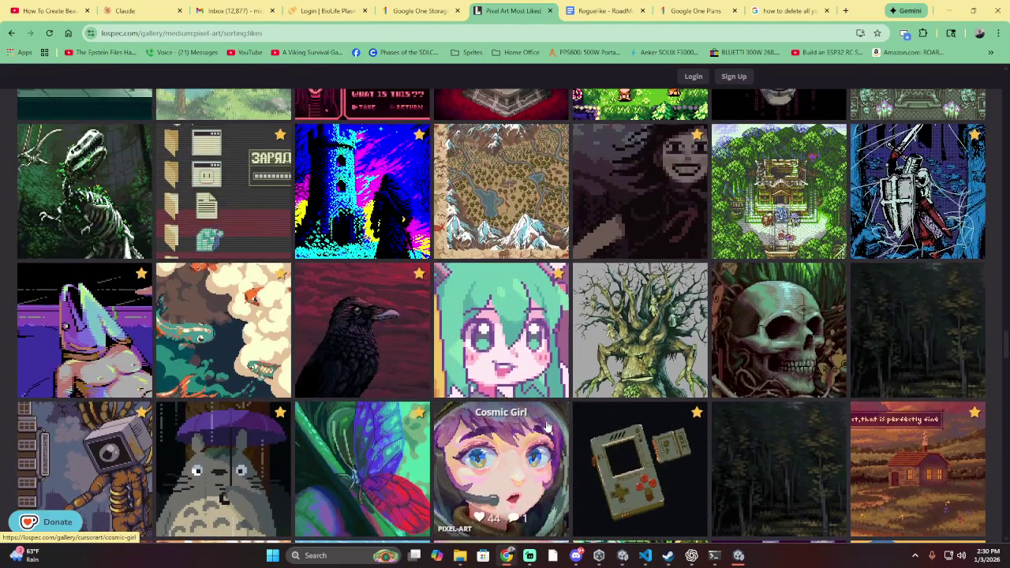
pyautogui.scroll(3, 552, 425)
pyautogui.scroll(2, 552, 423)
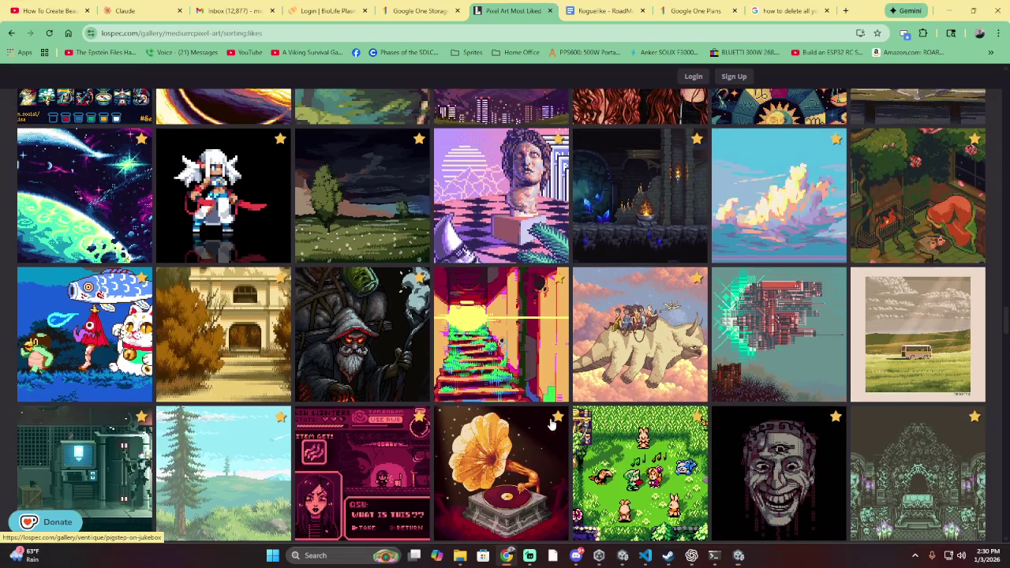
pyautogui.scroll(3, 554, 423)
pyautogui.scroll(2, 554, 423)
pyautogui.scroll(1, 552, 418)
pyautogui.scroll(4, 554, 420)
pyautogui.scroll(2, 554, 420)
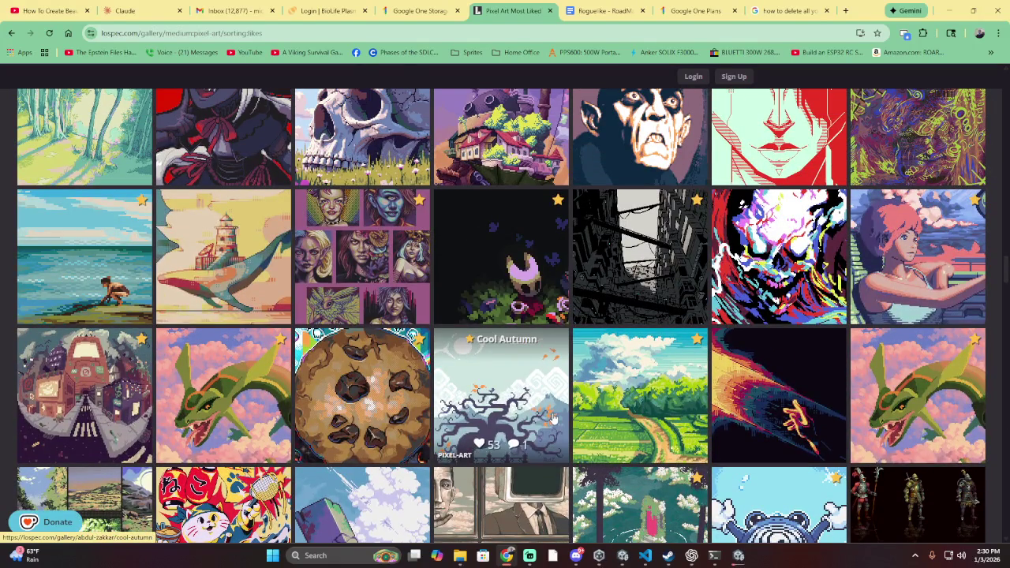
pyautogui.scroll(1, 554, 419)
pyautogui.scroll(1, 554, 420)
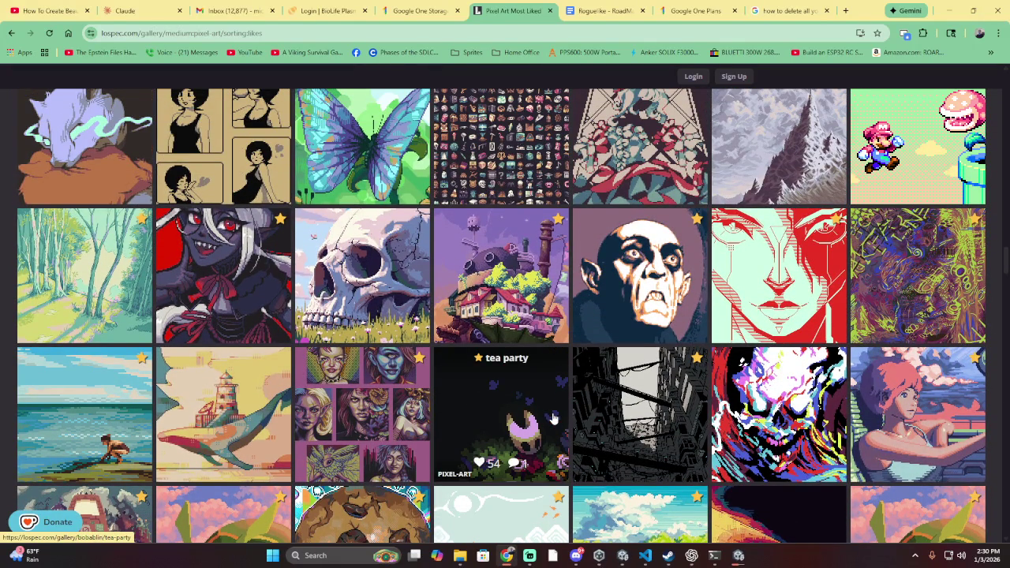
pyautogui.scroll(2, 553, 418)
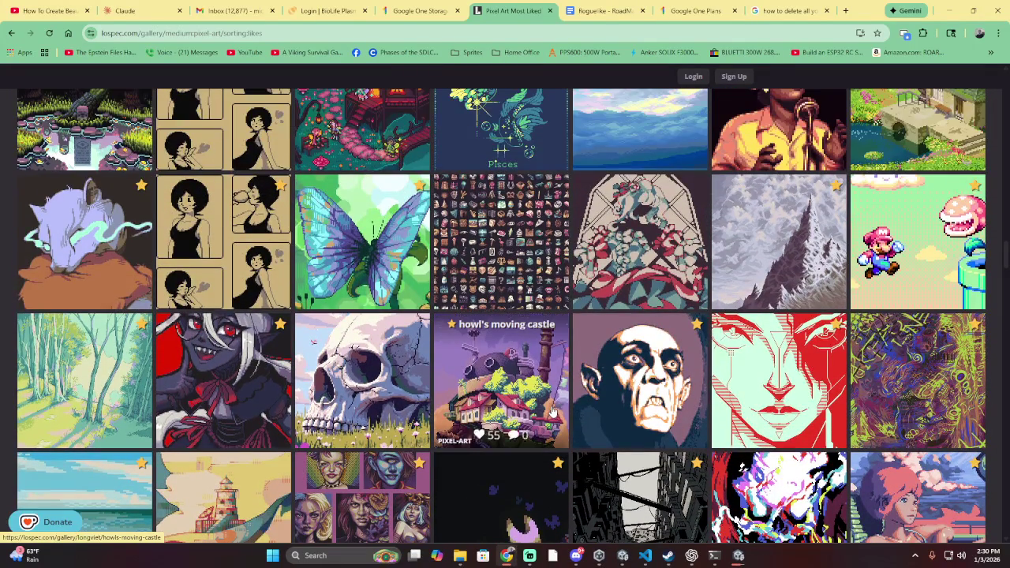
pyautogui.scroll(2, 554, 412)
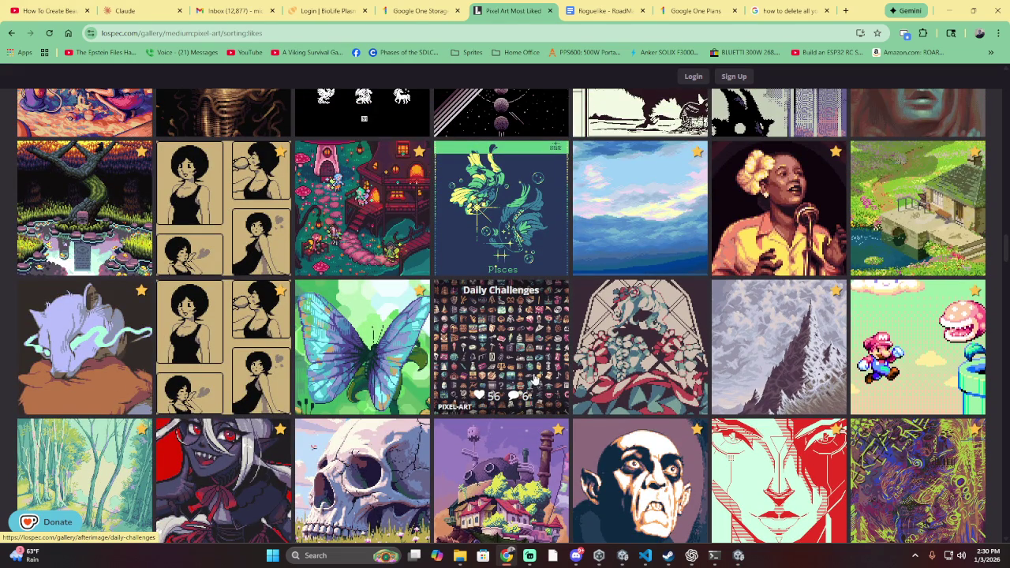
pyautogui.scroll(2, 197, 256)
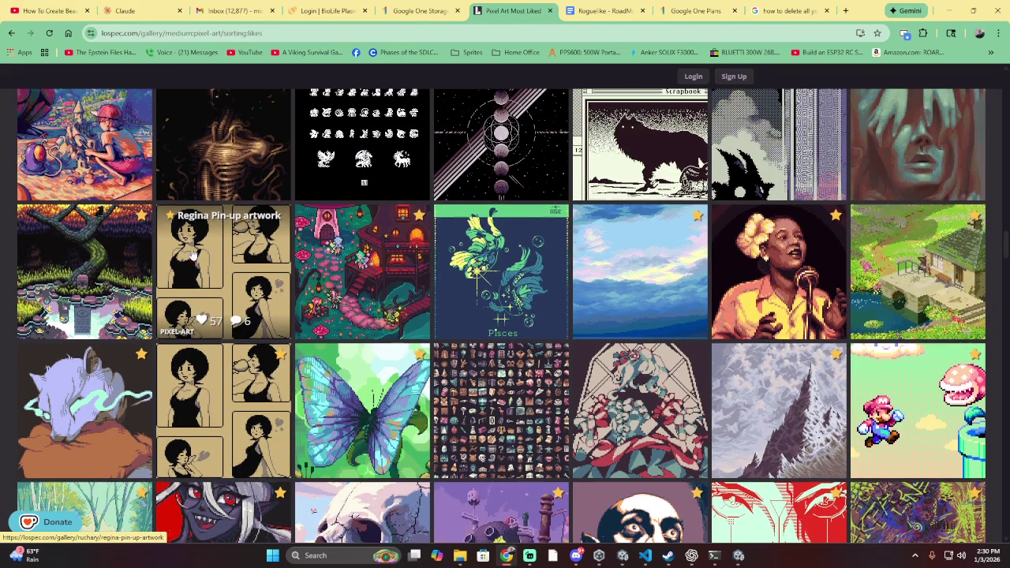
pyautogui.scroll(3, 189, 256)
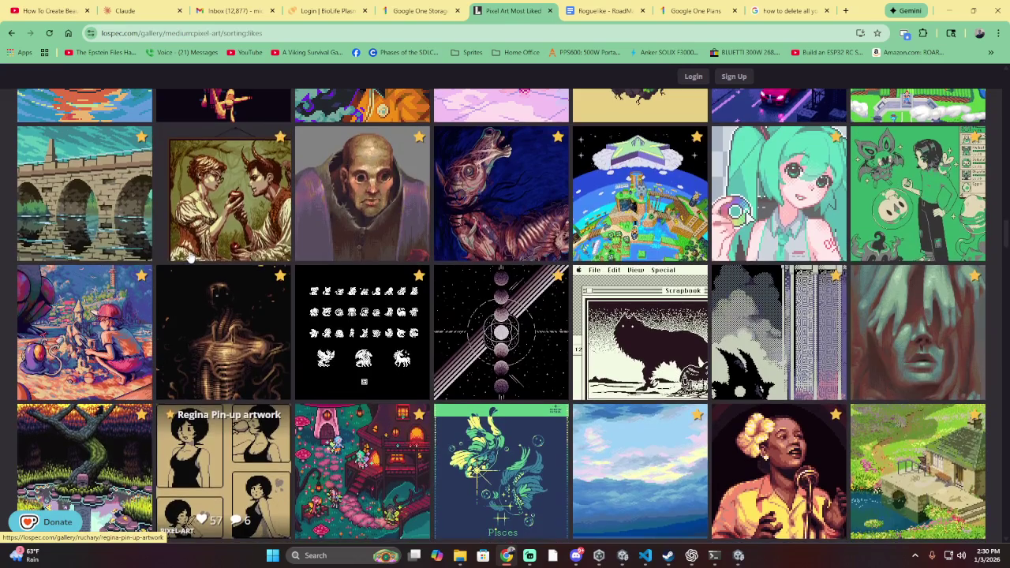
pyautogui.scroll(4, 213, 315)
pyautogui.scroll(2, 222, 339)
pyautogui.scroll(-4, 221, 339)
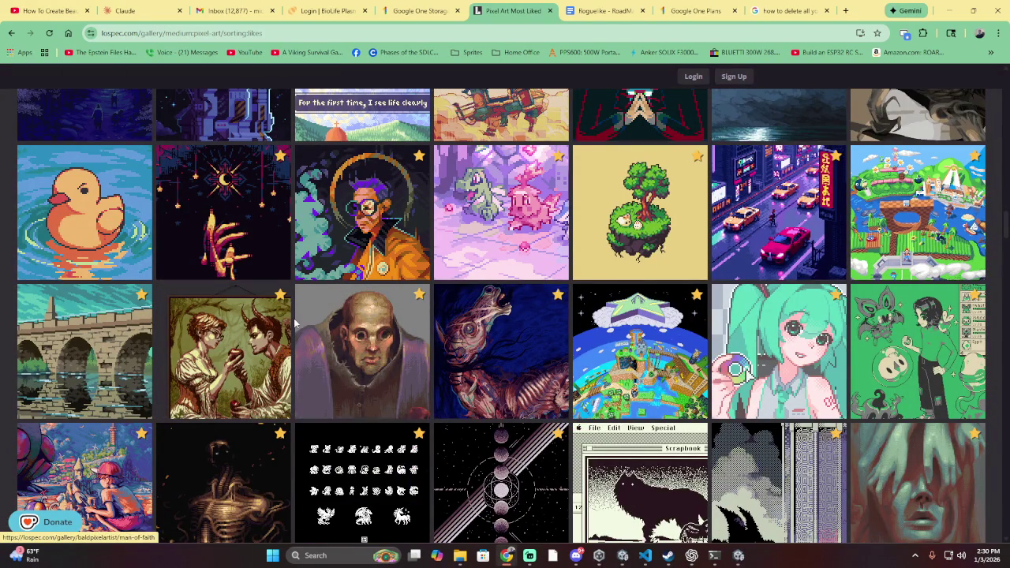
pyautogui.click(232, 351)
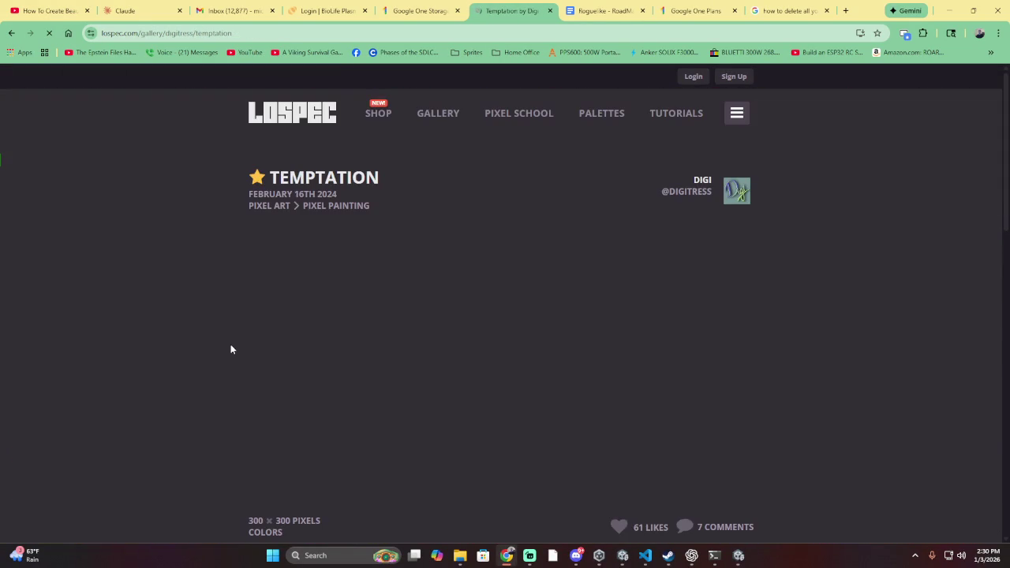
pyautogui.scroll(-2, 371, 347)
pyautogui.scroll(-3, 422, 335)
pyautogui.scroll(-4, 430, 331)
pyautogui.scroll(4, 434, 329)
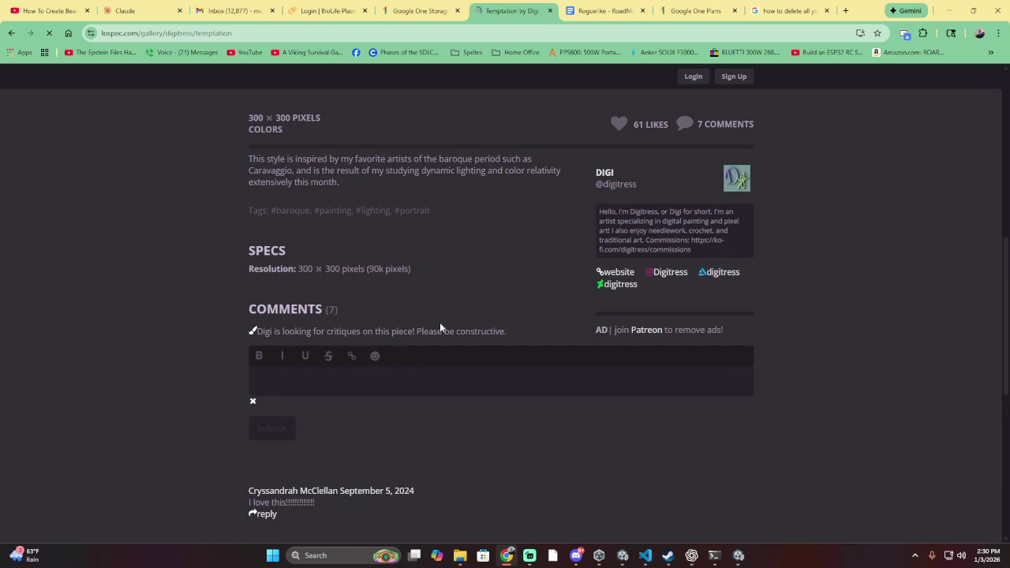
pyautogui.scroll(5, 439, 322)
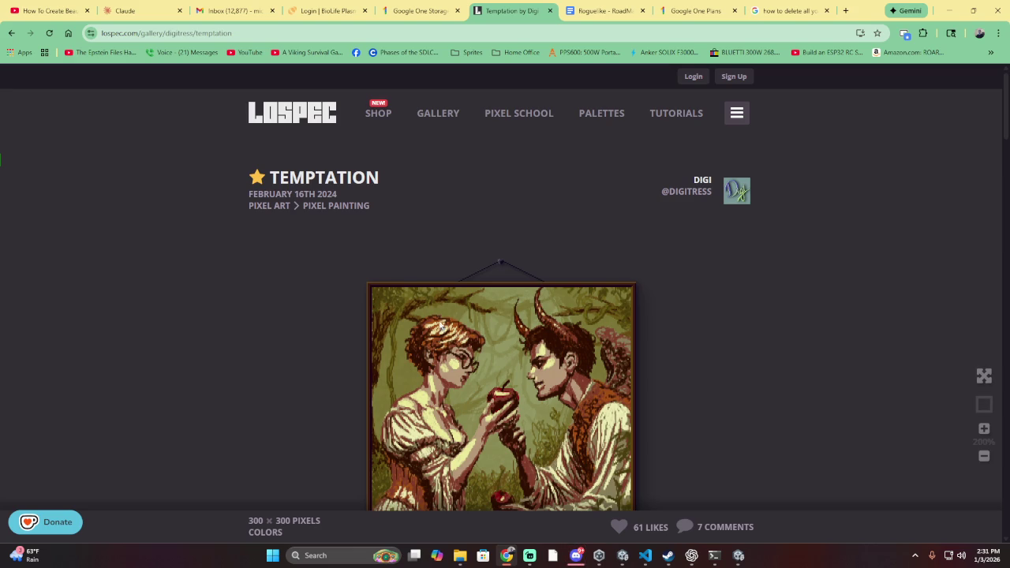
pyautogui.scroll(-2, 442, 326)
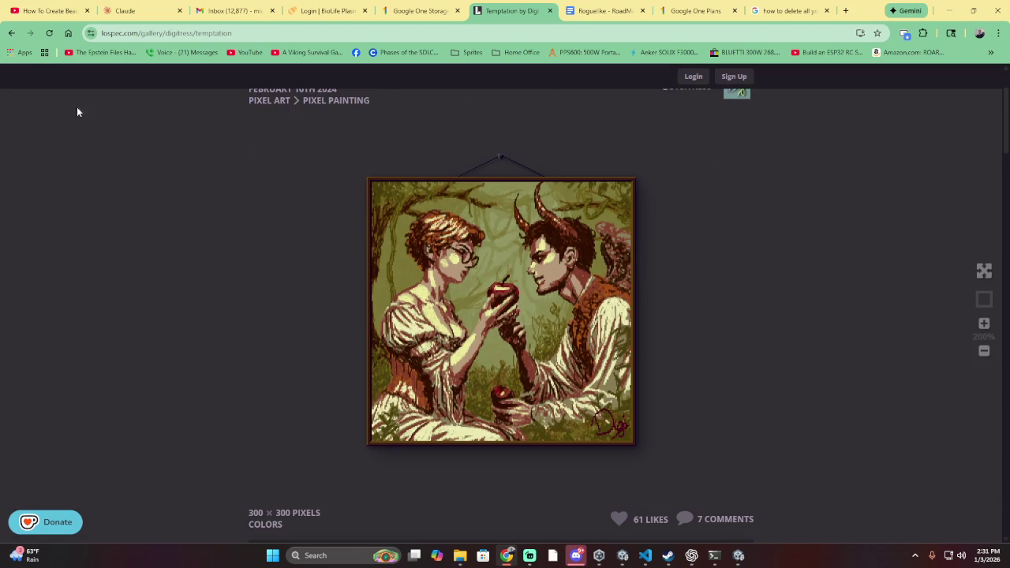
pyautogui.scroll(-2, 458, 181)
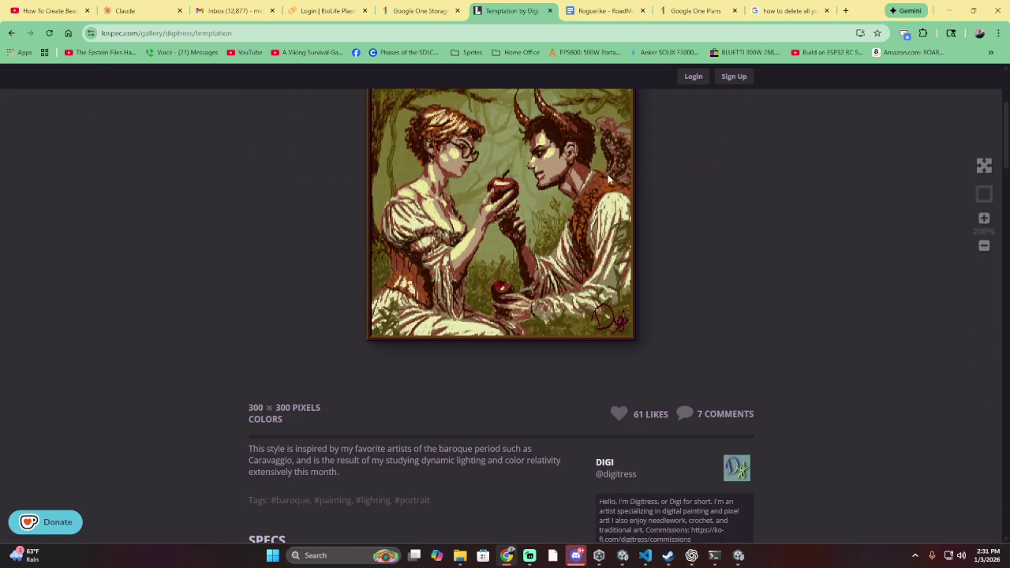
pyautogui.scroll(3, 683, 184)
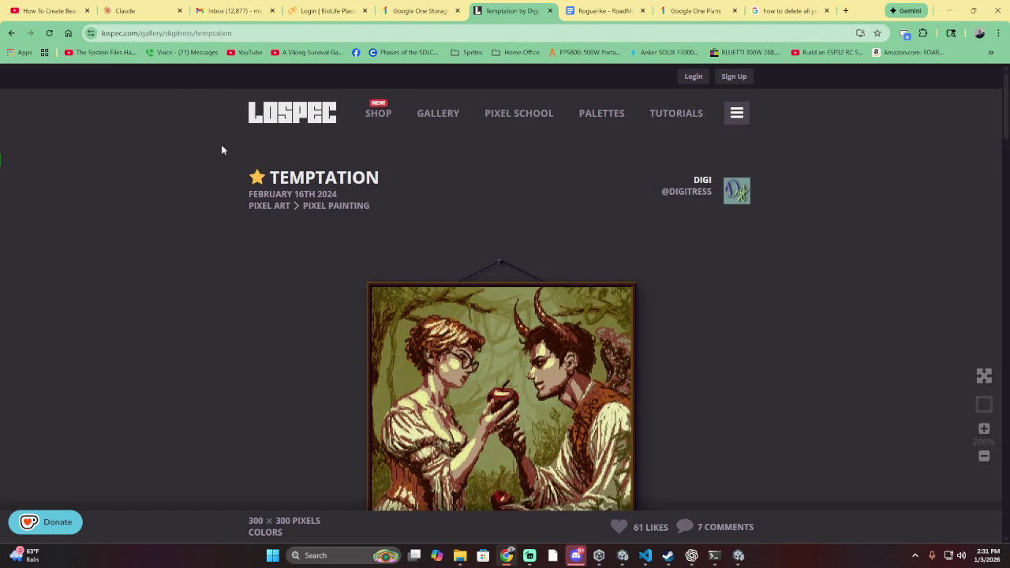
pyautogui.scroll(-15, 221, 166)
pyautogui.scroll(-5, 230, 195)
pyautogui.scroll(-5, 230, 196)
pyautogui.scroll(10, 230, 196)
pyautogui.scroll(3, 319, 240)
pyautogui.scroll(3, 339, 237)
pyautogui.scroll(2, 356, 234)
pyautogui.scroll(-6, 333, 250)
pyautogui.scroll(-5, 342, 239)
pyautogui.scroll(-5, 346, 237)
pyautogui.scroll(-5, 295, 196)
pyautogui.scroll(-5, 295, 196)
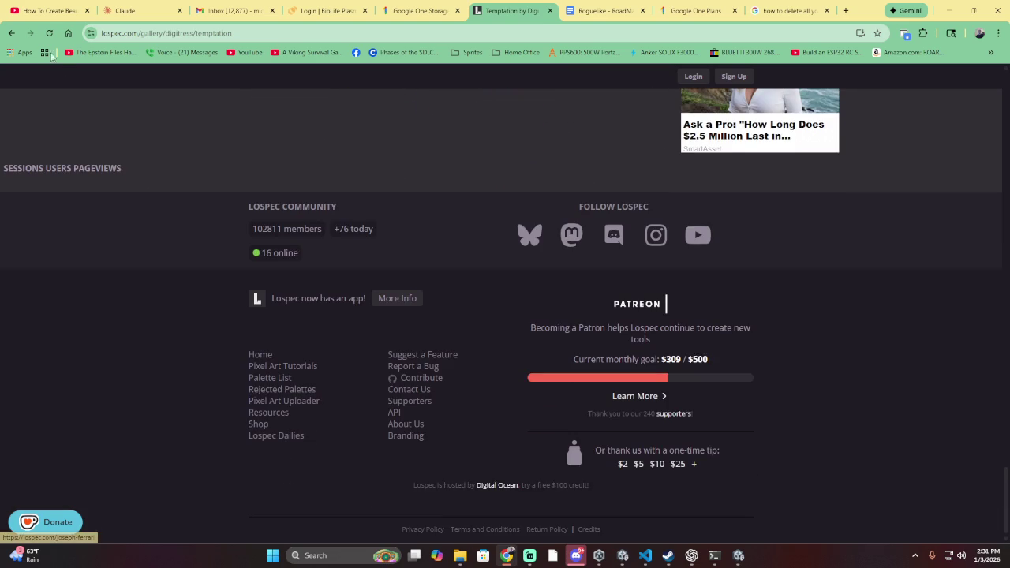
pyautogui.click(12, 33)
# - Scroll up through the Most Liked gallery to the Frieren vs Aura piece (121 likes)
pyautogui.scroll(3, 345, 272)
pyautogui.scroll(5, 345, 272)
pyautogui.scroll(3, 345, 272)
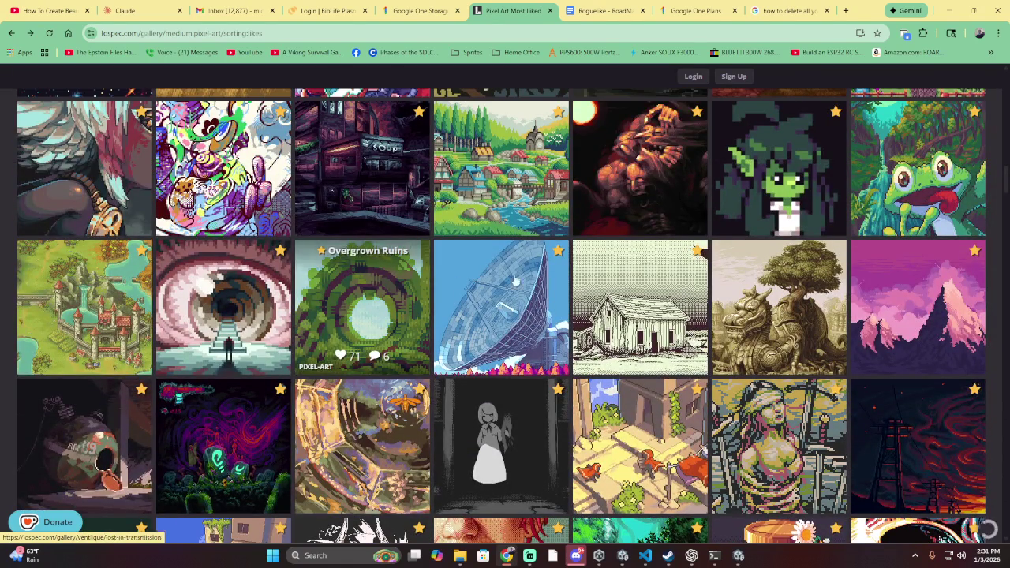
pyautogui.scroll(4, 686, 278)
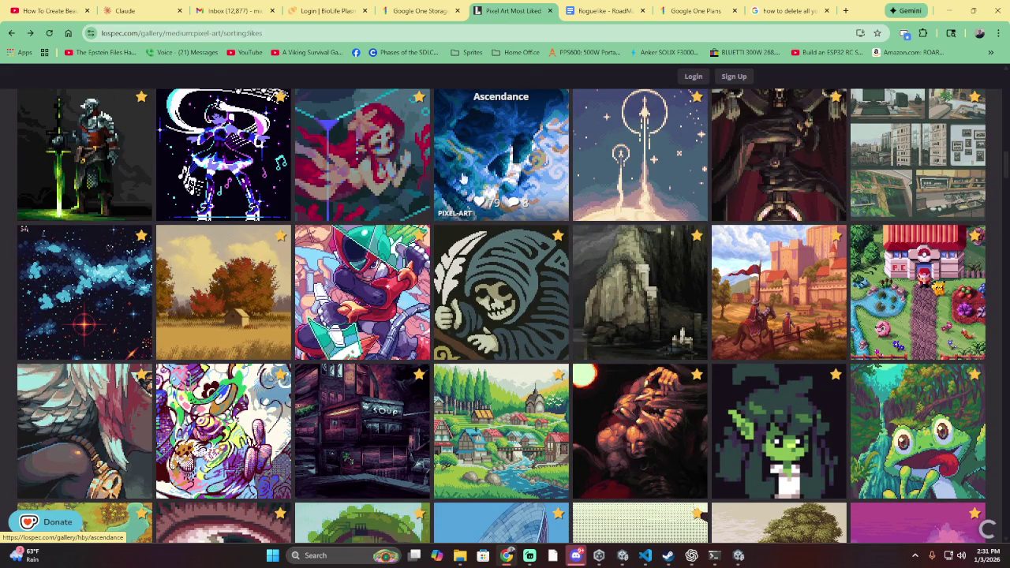
pyautogui.scroll(1, 448, 181)
pyautogui.scroll(1, 458, 188)
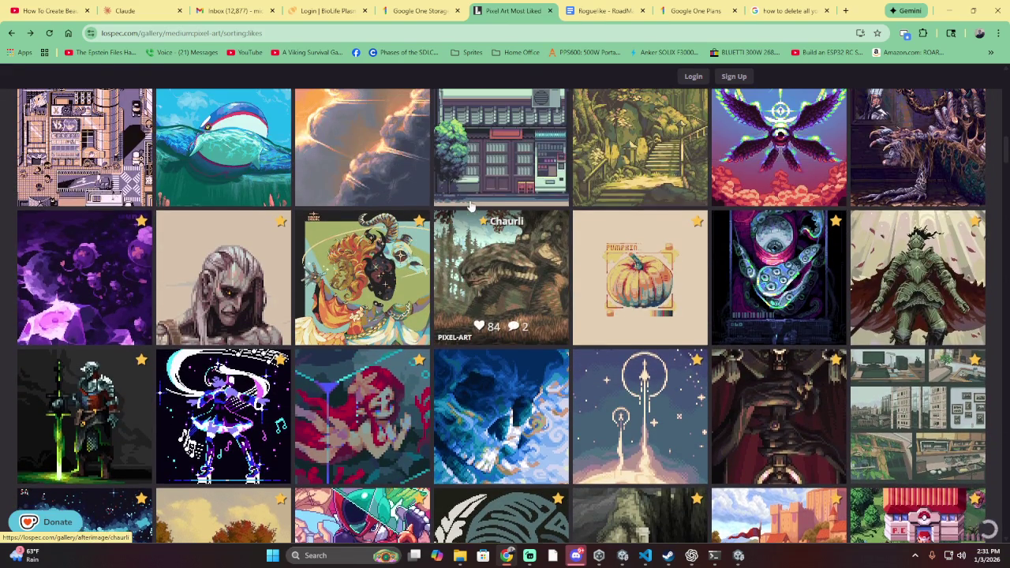
pyautogui.scroll(1, 574, 197)
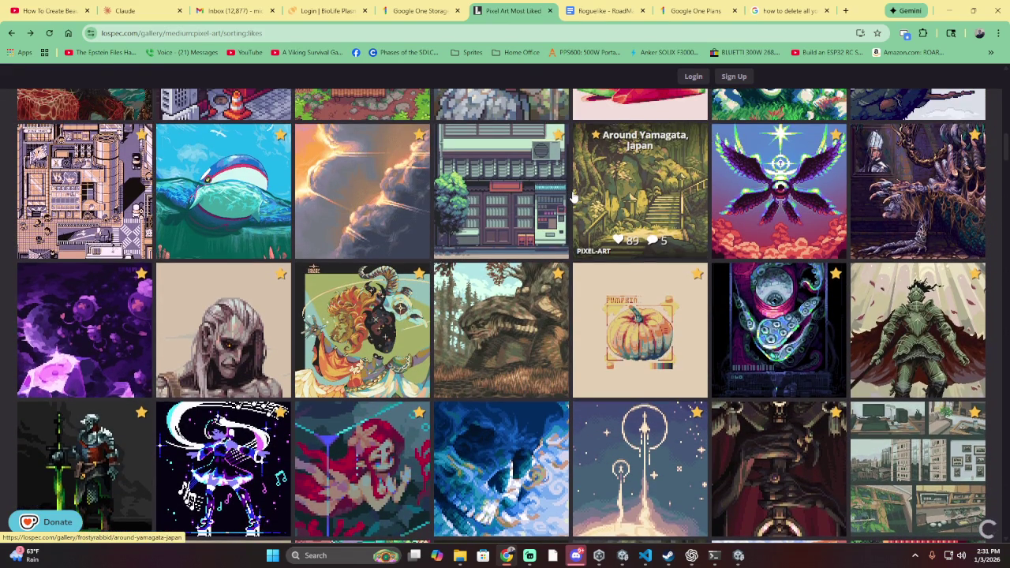
pyautogui.scroll(3, 573, 197)
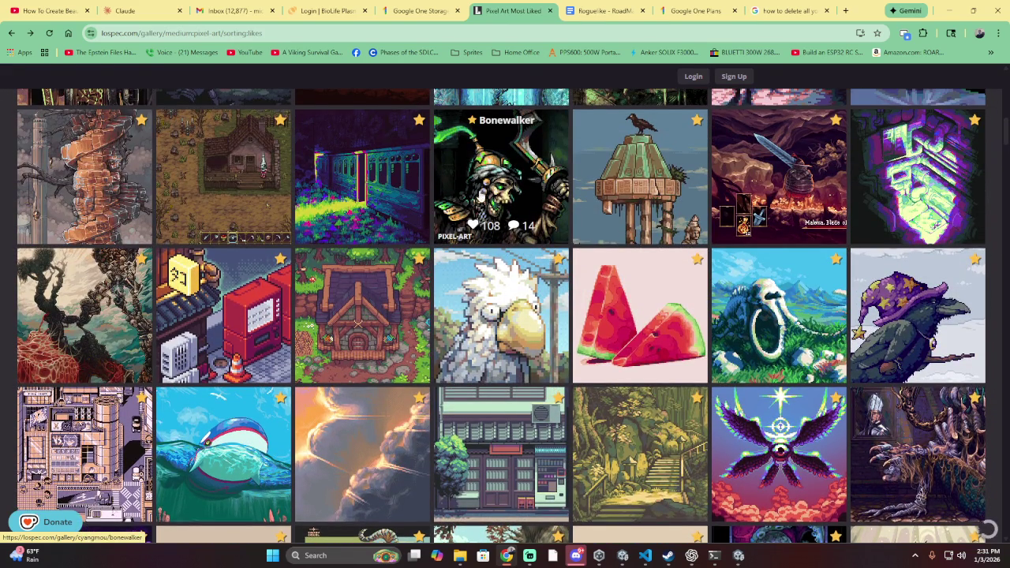
pyautogui.scroll(1, 478, 195)
pyautogui.scroll(3, 478, 195)
pyautogui.scroll(1, 481, 205)
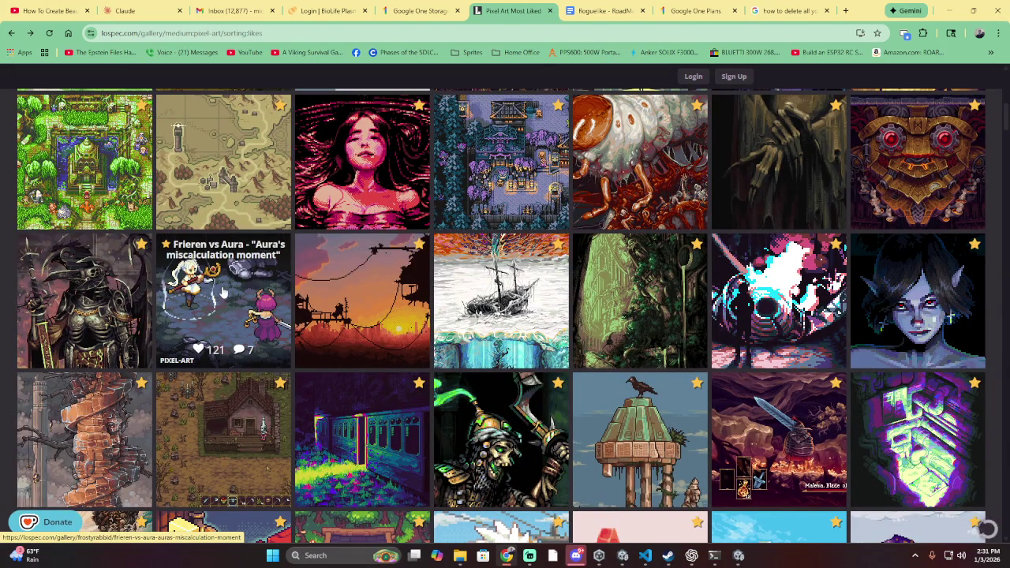
# - Browse the Frieren vs Aura page's details: a 320 × 180, 34-colour piece
pyautogui.scroll(-6, 223, 290)
pyautogui.scroll(-6, 225, 275)
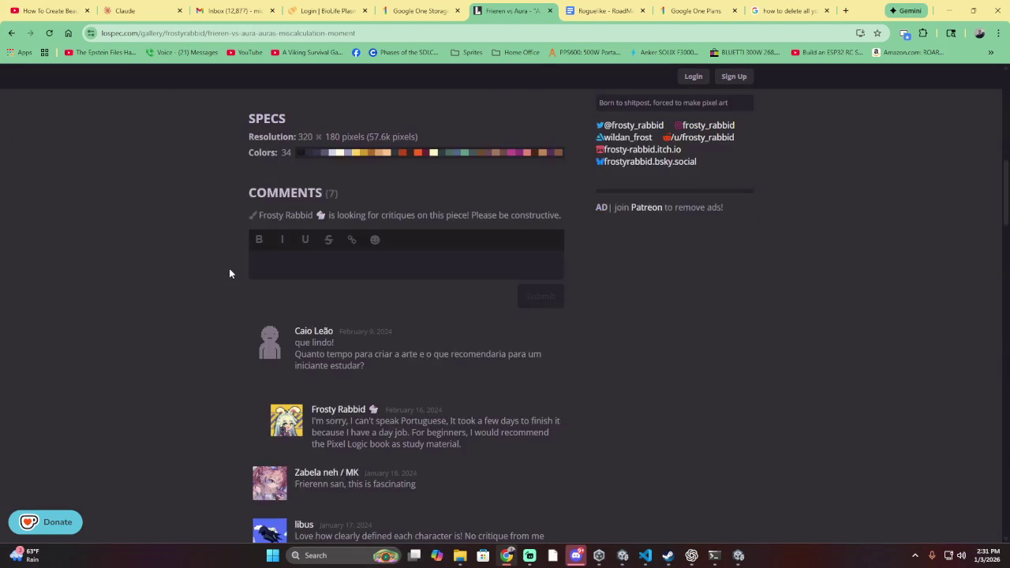
pyautogui.scroll(1, 229, 270)
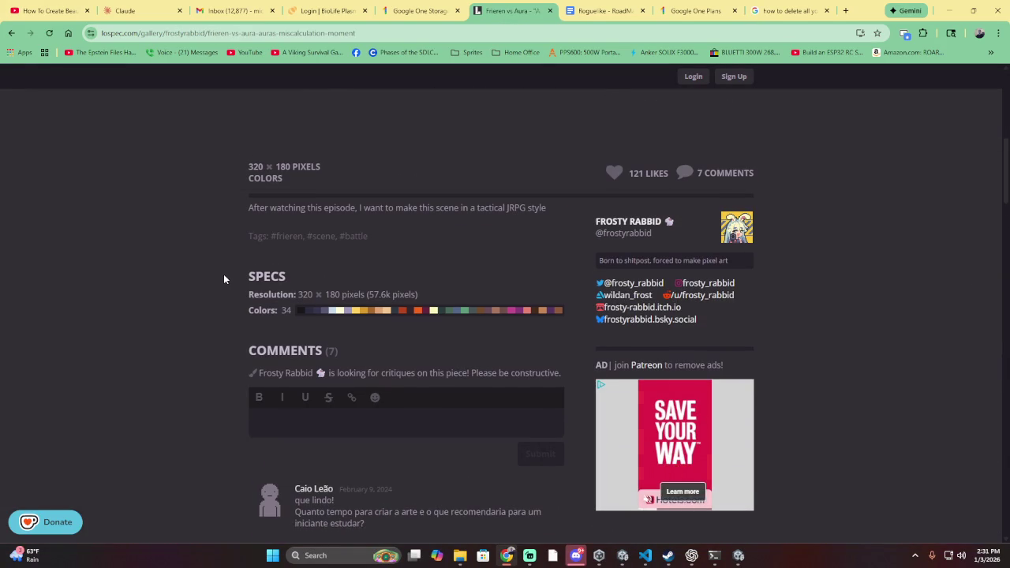
pyautogui.scroll(4, 225, 274)
pyautogui.scroll(2, 225, 279)
pyautogui.scroll(-3, 226, 276)
pyautogui.scroll(-3, 227, 273)
pyautogui.scroll(2, 227, 275)
pyautogui.scroll(2, 230, 268)
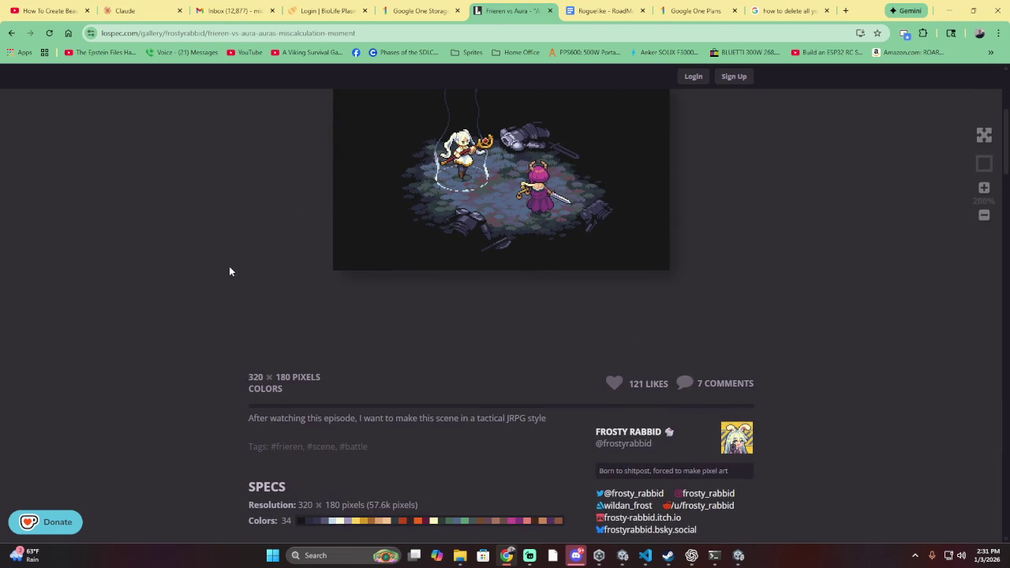
pyautogui.scroll(-2, 446, 363)
pyautogui.scroll(2, 456, 361)
pyautogui.scroll(-2, 442, 356)
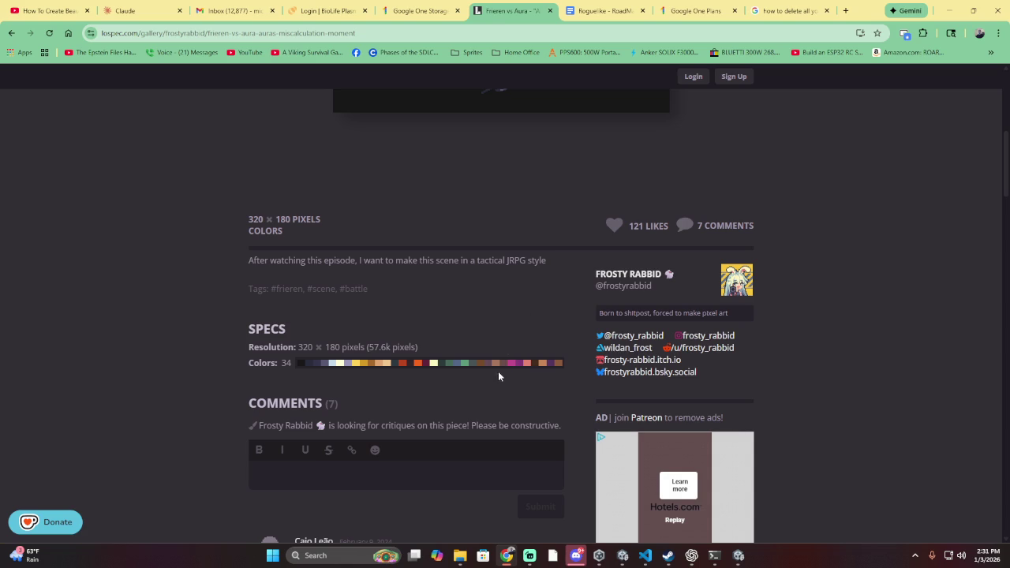
pyautogui.scroll(3, 449, 284)
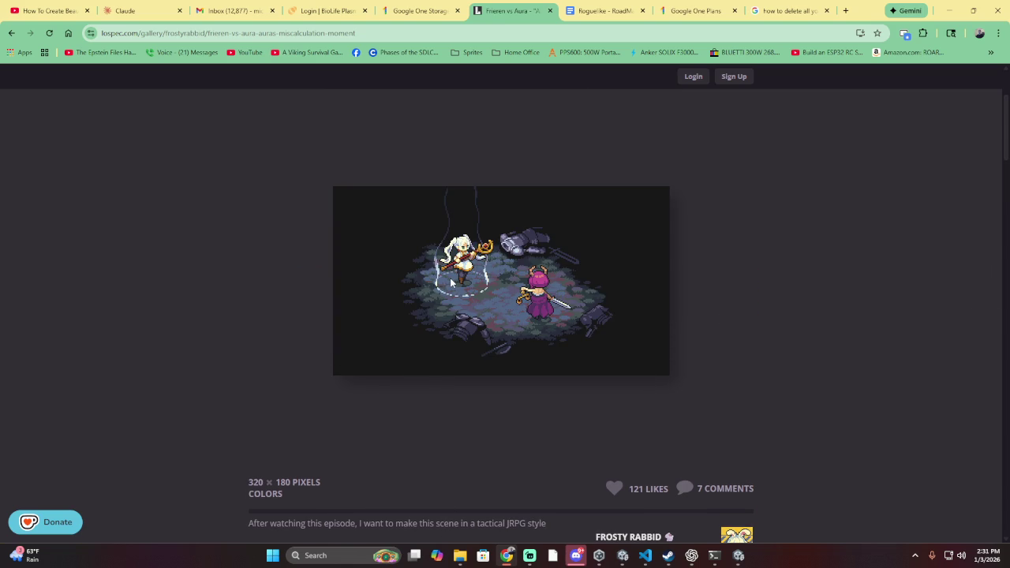
# - Scroll through the piece's sponsor list, then go back to the Most Liked gallery
pyautogui.scroll(-2, 471, 292)
pyautogui.scroll(-4, 471, 291)
pyautogui.scroll(-5, 472, 292)
pyautogui.scroll(-3, 473, 295)
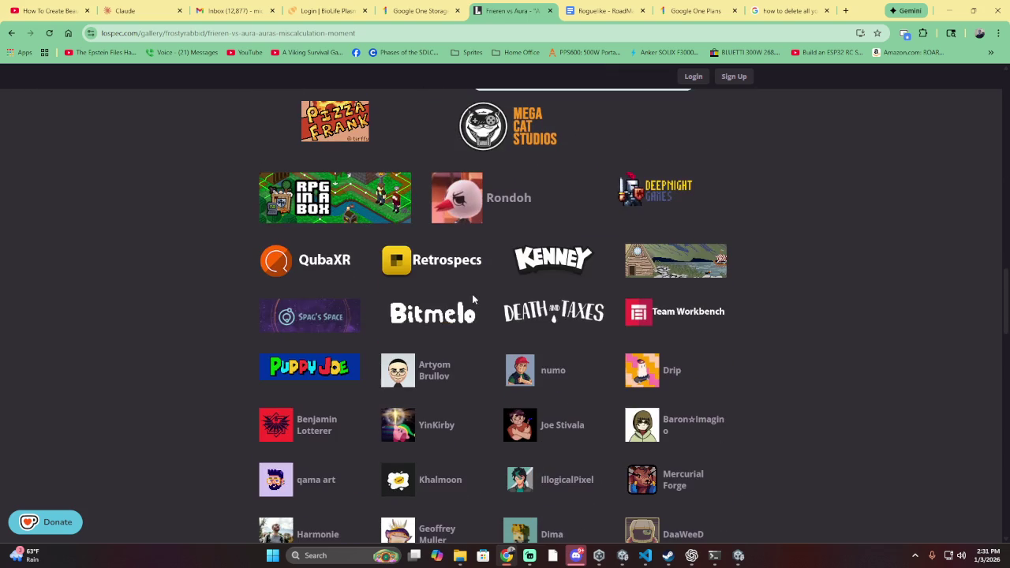
pyautogui.scroll(-4, 472, 300)
pyautogui.scroll(-4, 472, 304)
pyautogui.scroll(2, 379, 295)
pyautogui.scroll(5, 268, 228)
pyautogui.scroll(4, 248, 170)
pyautogui.click(11, 35)
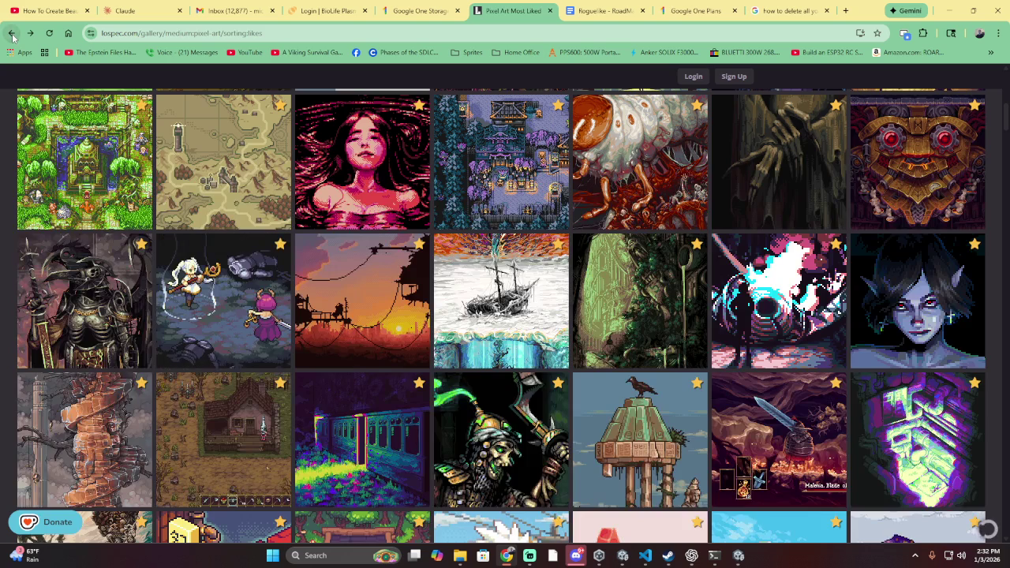
# - Limit the pixel art gallery to Monthly pieces sorted by Top, leaving 360 pieces
pyautogui.scroll(3, 361, 236)
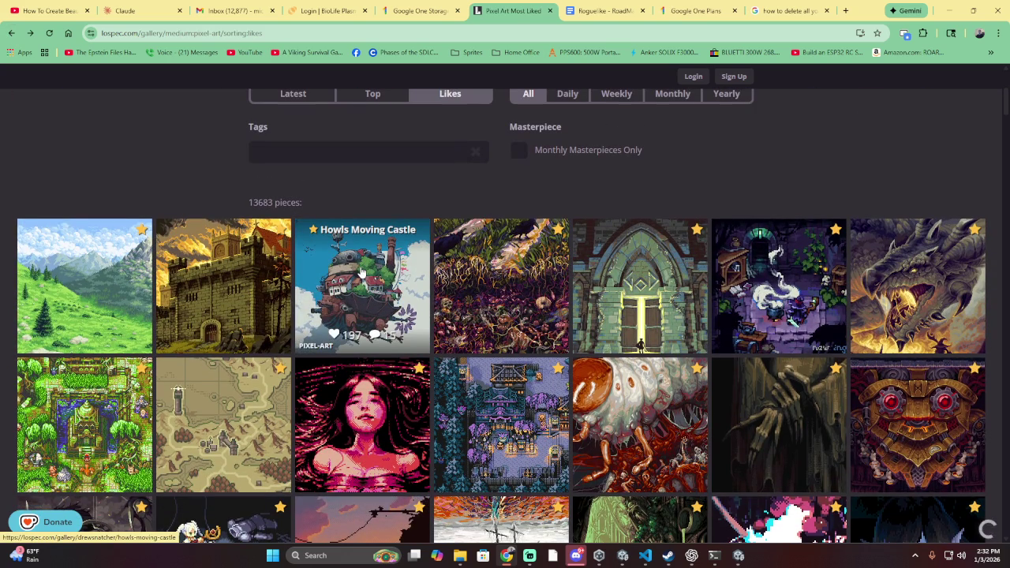
pyautogui.scroll(-4, 647, 292)
pyautogui.scroll(-4, 651, 292)
pyautogui.scroll(-5, 652, 292)
pyautogui.scroll(-5, 652, 292)
pyautogui.scroll(-3, 650, 276)
pyautogui.scroll(6, 646, 246)
pyautogui.scroll(10, 645, 246)
pyautogui.scroll(4, 631, 236)
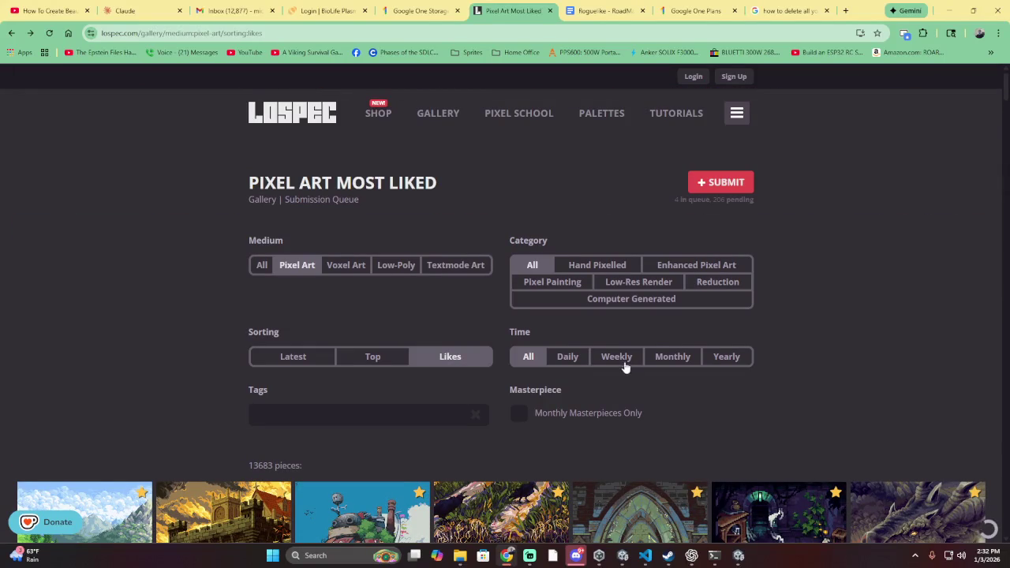
pyautogui.click(687, 359)
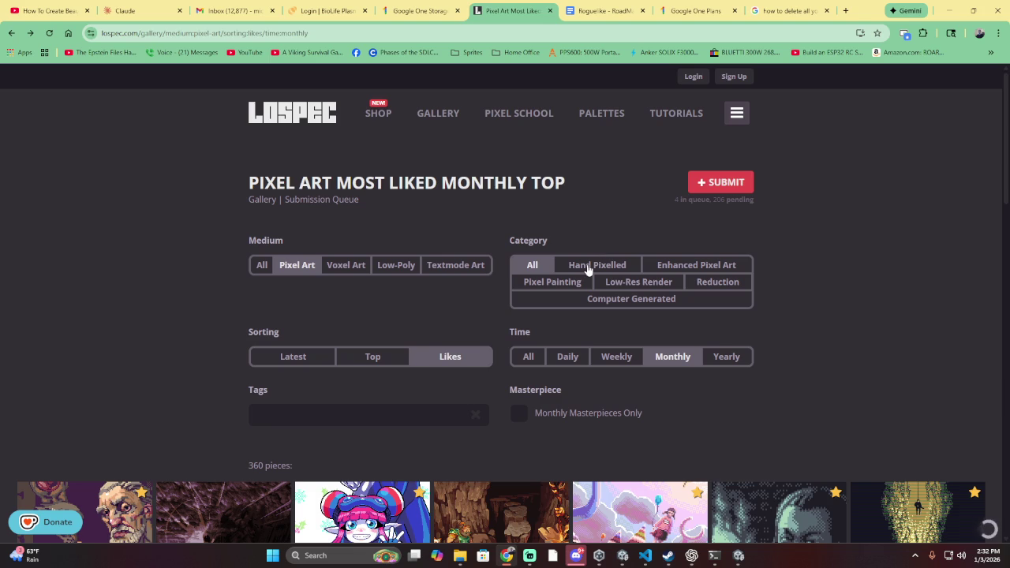
pyautogui.click(365, 357)
# - Browse down through the Monthly Top pixel art results
pyautogui.scroll(-3, 295, 264)
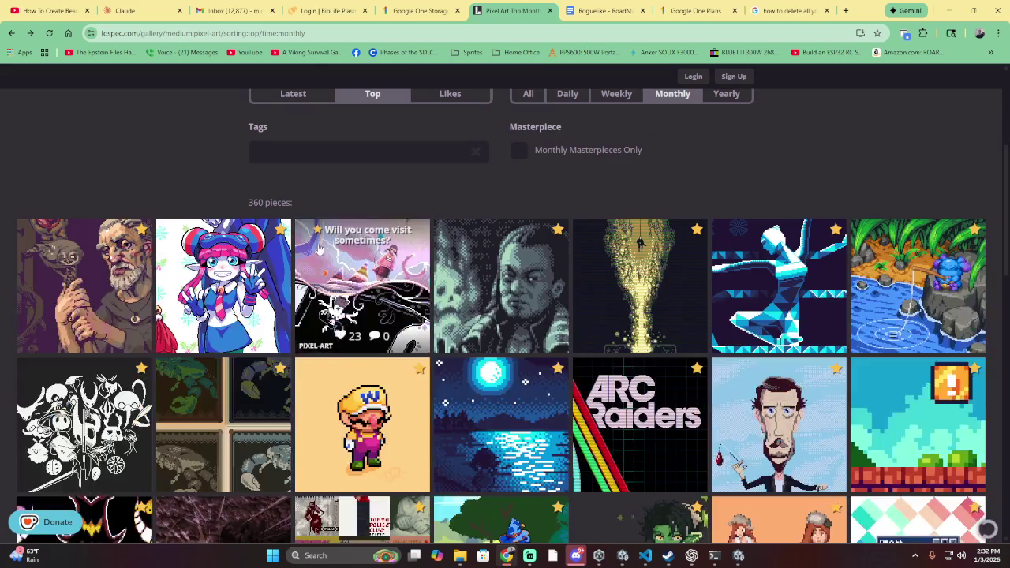
pyautogui.scroll(-1, 714, 229)
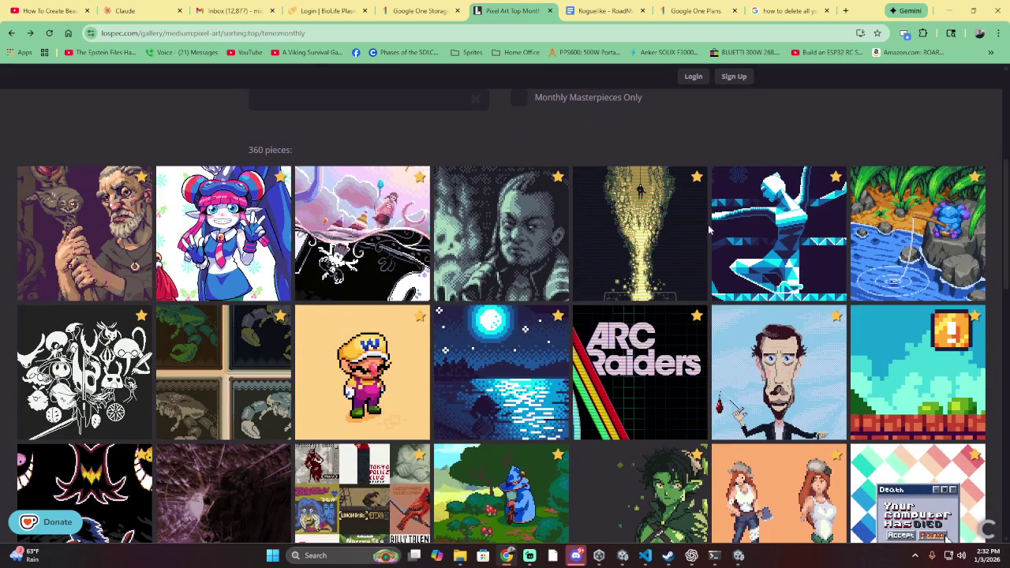
pyautogui.scroll(-1, 702, 240)
pyautogui.scroll(-2, 702, 240)
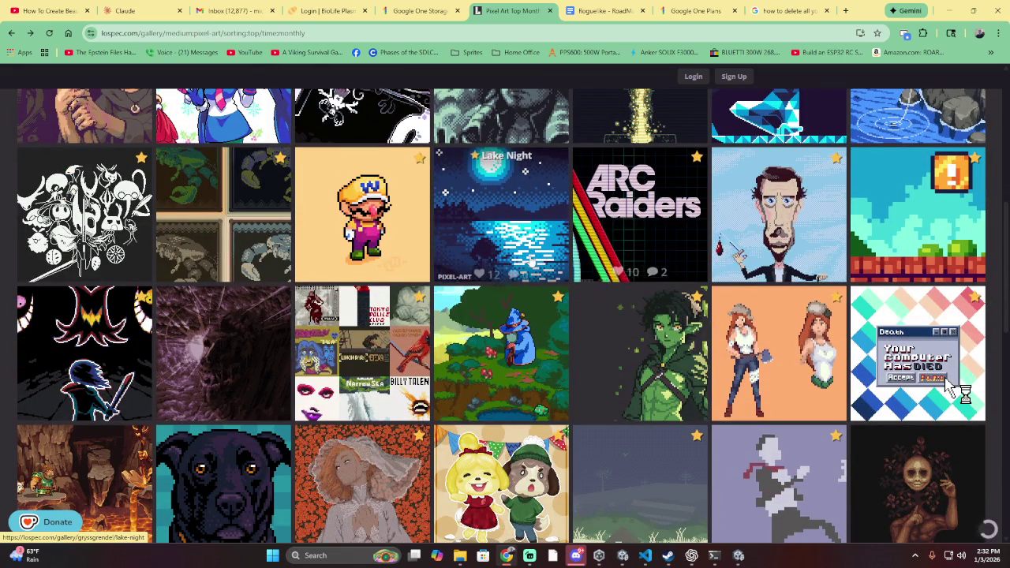
pyautogui.scroll(-3, 527, 262)
pyautogui.scroll(-2, 514, 279)
pyautogui.scroll(-3, 514, 279)
pyautogui.scroll(-3, 519, 273)
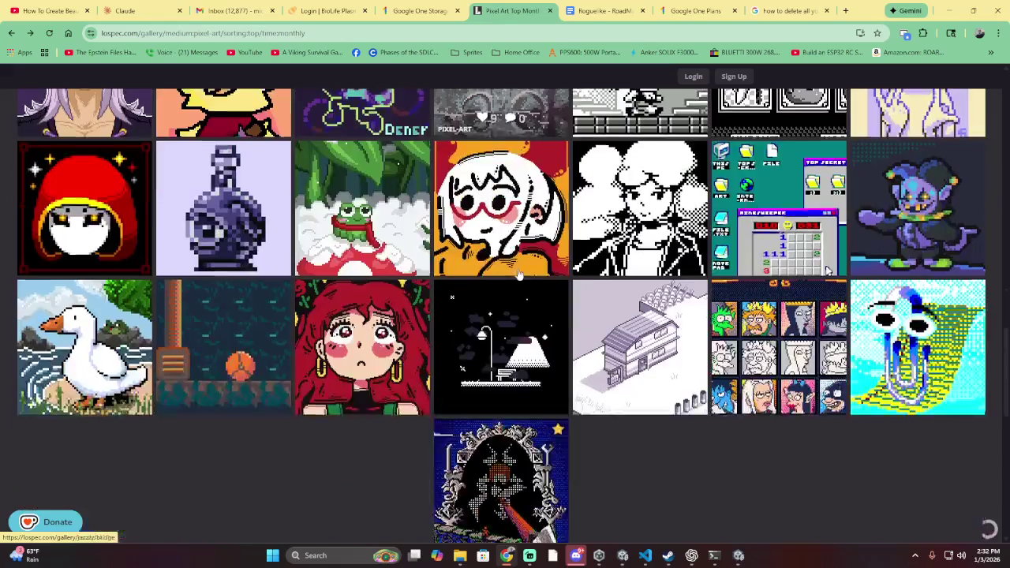
pyautogui.scroll(-3, 518, 273)
pyautogui.scroll(-3, 518, 274)
pyautogui.scroll(-3, 518, 273)
pyautogui.scroll(-2, 144, 476)
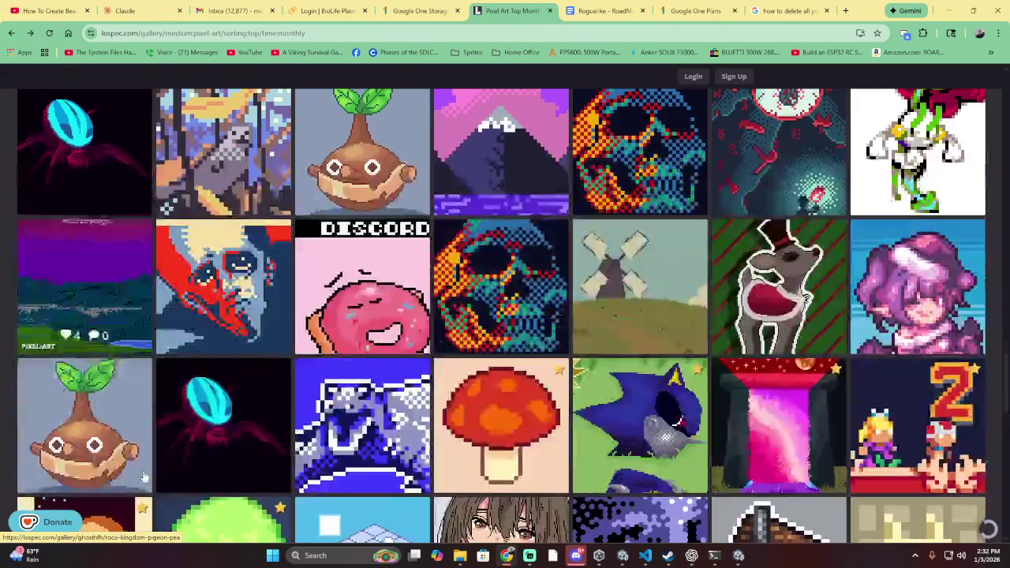
pyautogui.scroll(-3, 145, 476)
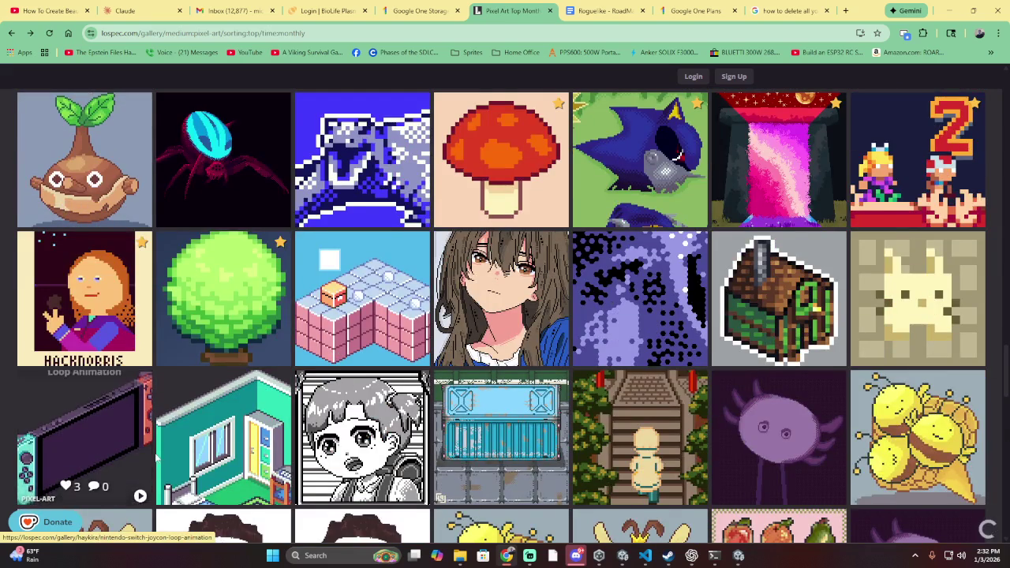
pyautogui.scroll(-3, 163, 449)
# - Return to the main Gallery page, reset to Latest with 14266 pieces
pyautogui.scroll(10, 172, 421)
pyautogui.scroll(10, 172, 421)
pyautogui.scroll(10, 168, 394)
pyautogui.scroll(3, 168, 388)
pyautogui.click(454, 116)
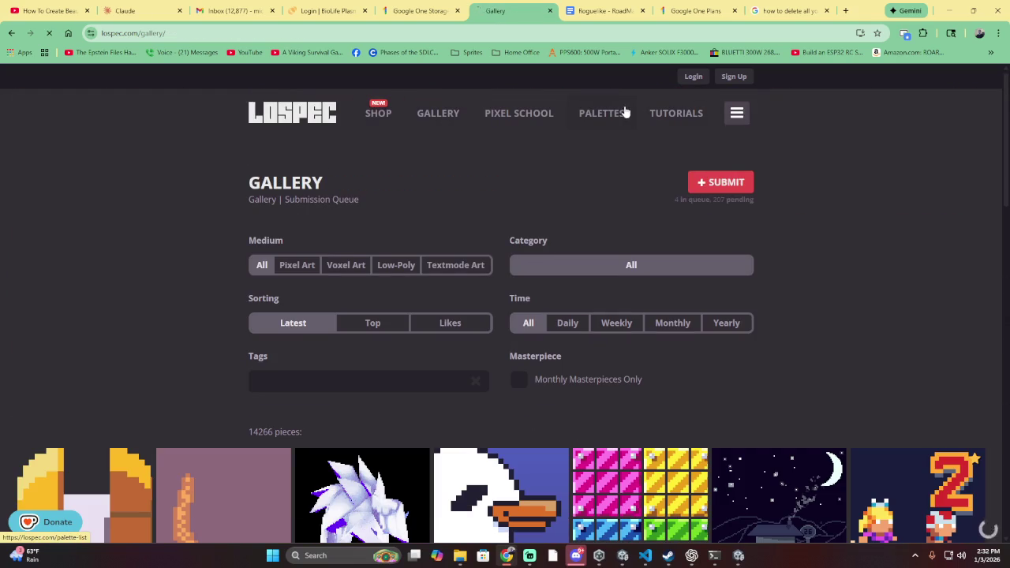
# - Set the palette list's Number of colors filter to Max instead of Min
pyautogui.scroll(-1, 450, 339)
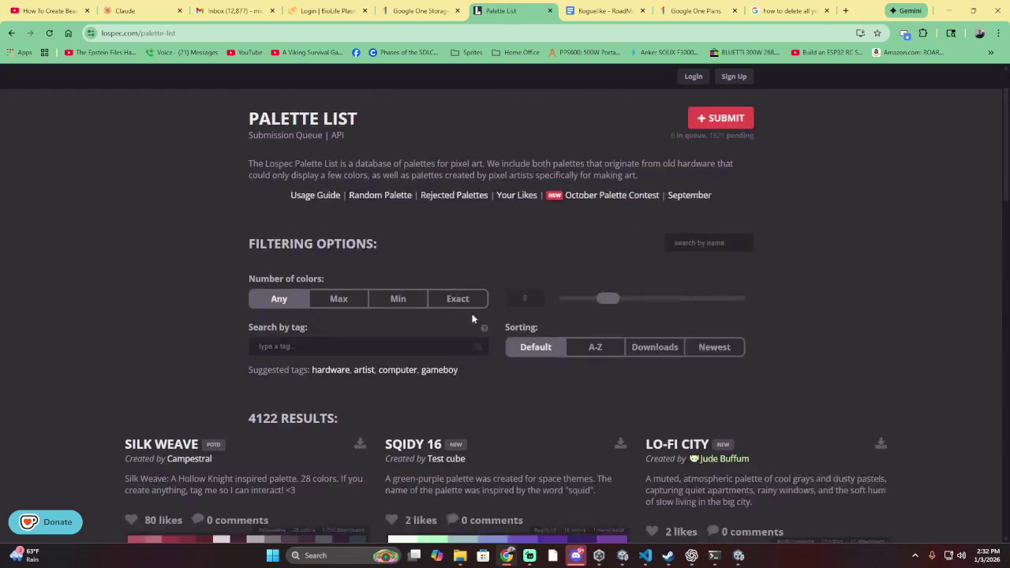
pyautogui.click(399, 258)
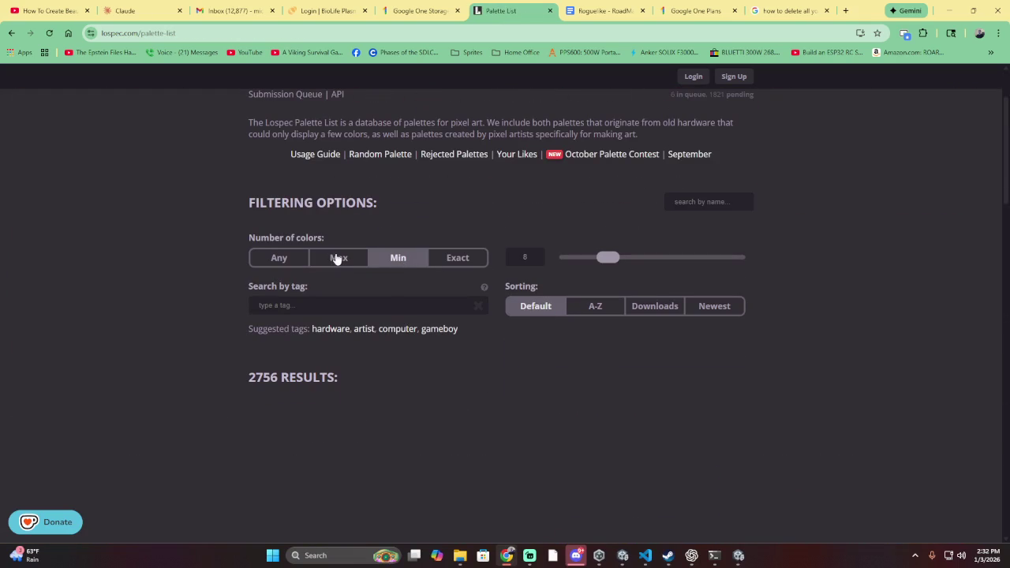
pyautogui.click(335, 258)
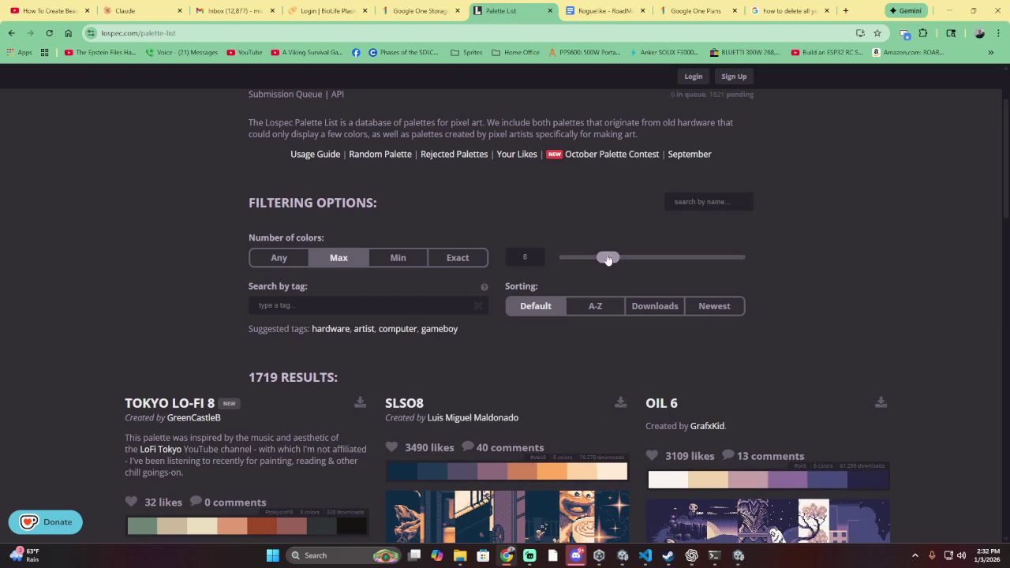
pyautogui.scroll(-5, 608, 261)
pyautogui.scroll(-4, 594, 248)
pyautogui.scroll(-1, 593, 247)
pyautogui.scroll(-3, 591, 249)
# - Scroll through the palette results filtered to at most 8 colours (1719 results)
pyautogui.scroll(-5, 589, 251)
pyautogui.scroll(-4, 586, 253)
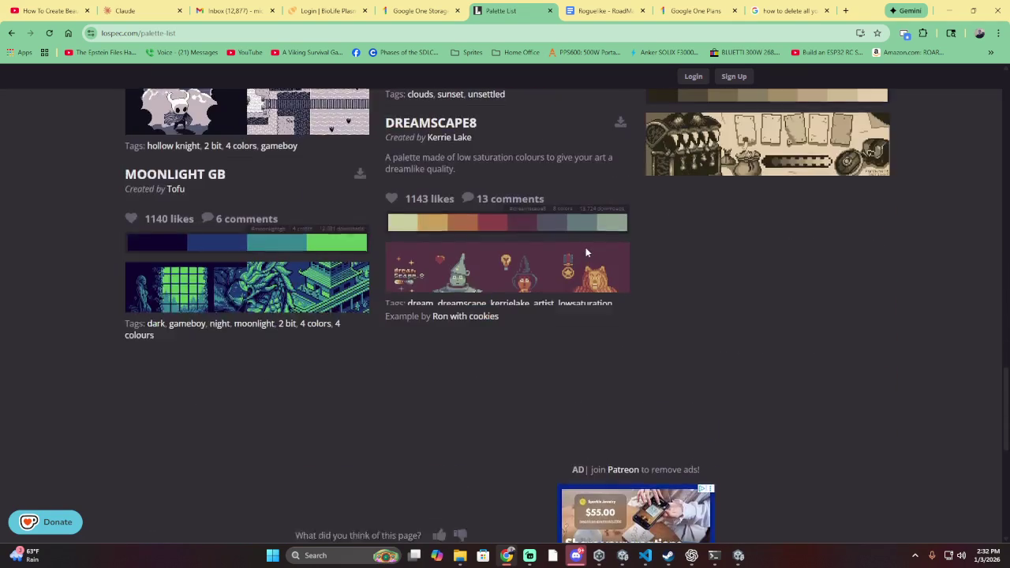
pyautogui.scroll(-4, 584, 249)
pyautogui.scroll(-3, 585, 248)
pyautogui.scroll(-5, 592, 248)
pyautogui.scroll(-5, 598, 247)
pyautogui.scroll(-5, 601, 237)
pyautogui.scroll(-5, 604, 235)
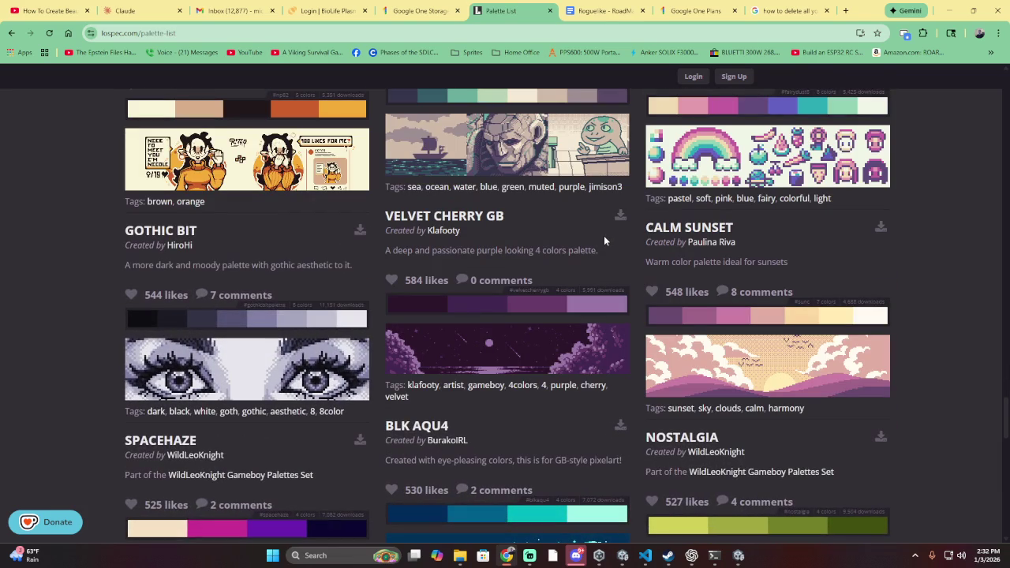
pyautogui.scroll(-2, 603, 237)
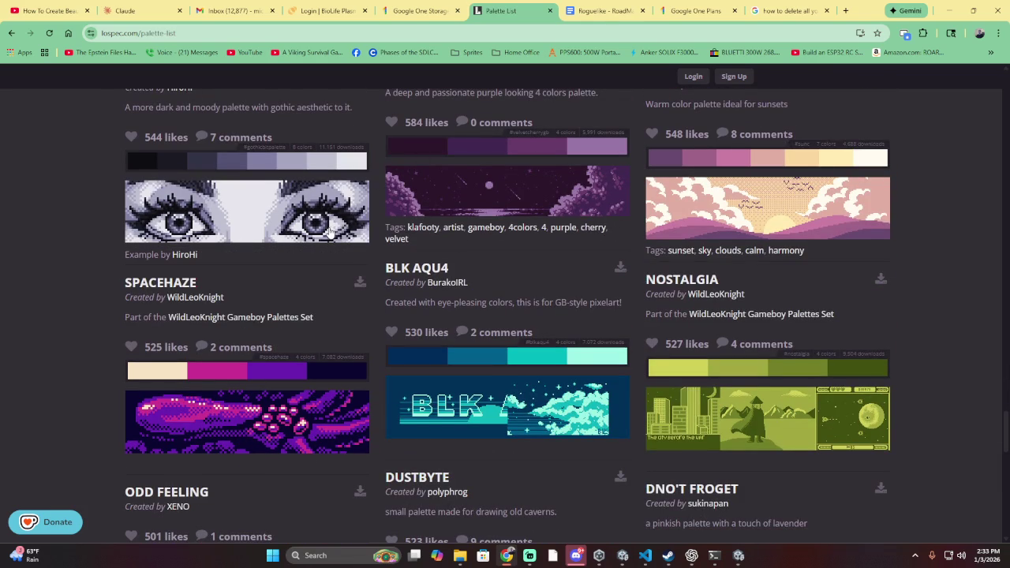
pyautogui.scroll(-2, 329, 229)
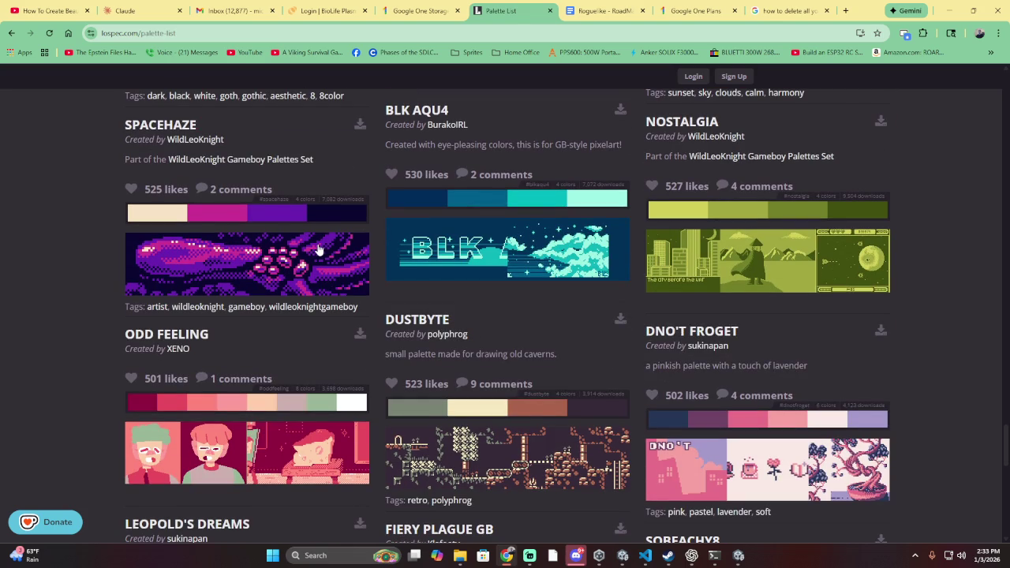
pyautogui.scroll(-4, 319, 249)
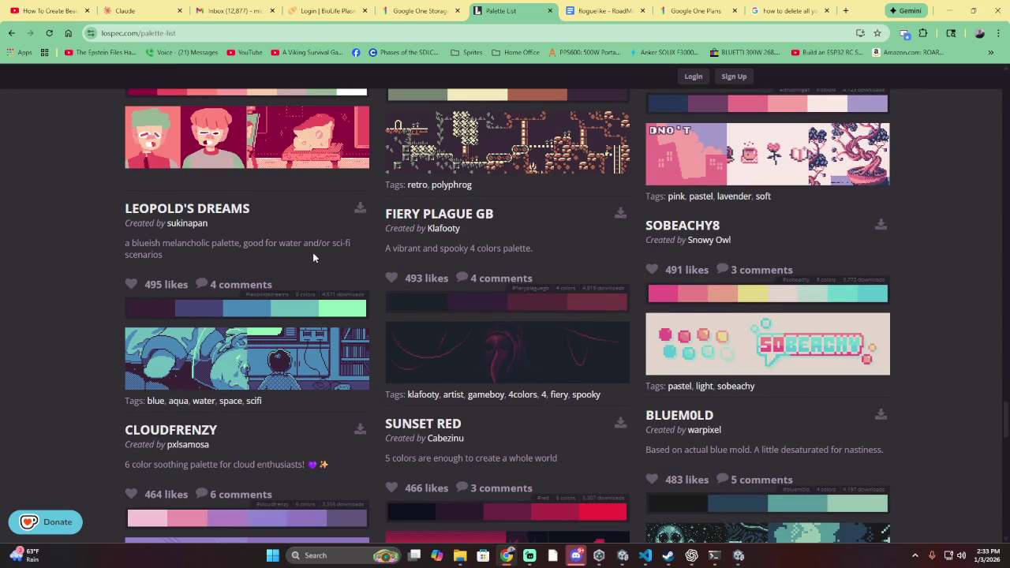
pyautogui.scroll(-3, 314, 247)
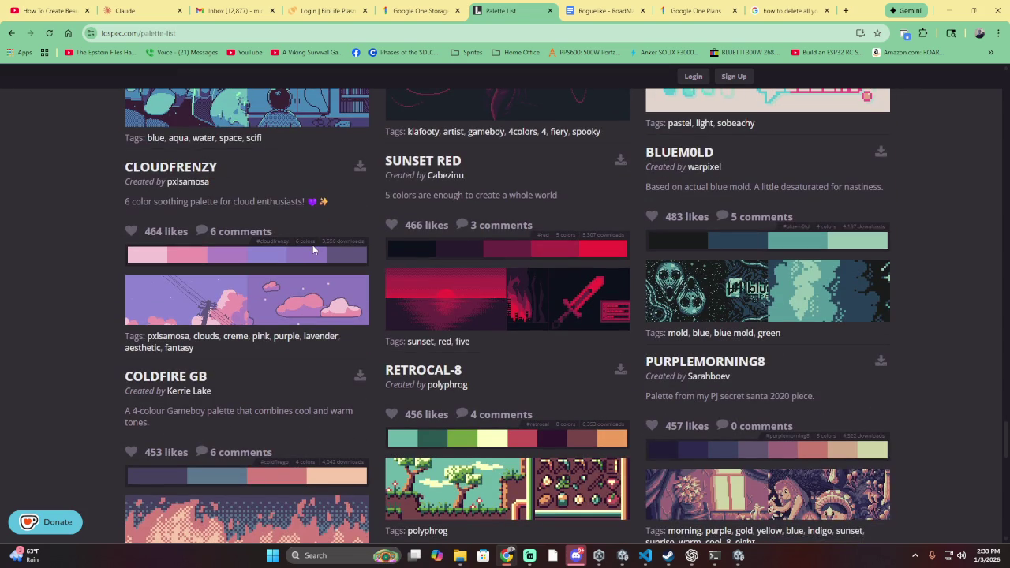
pyautogui.scroll(-3, 313, 249)
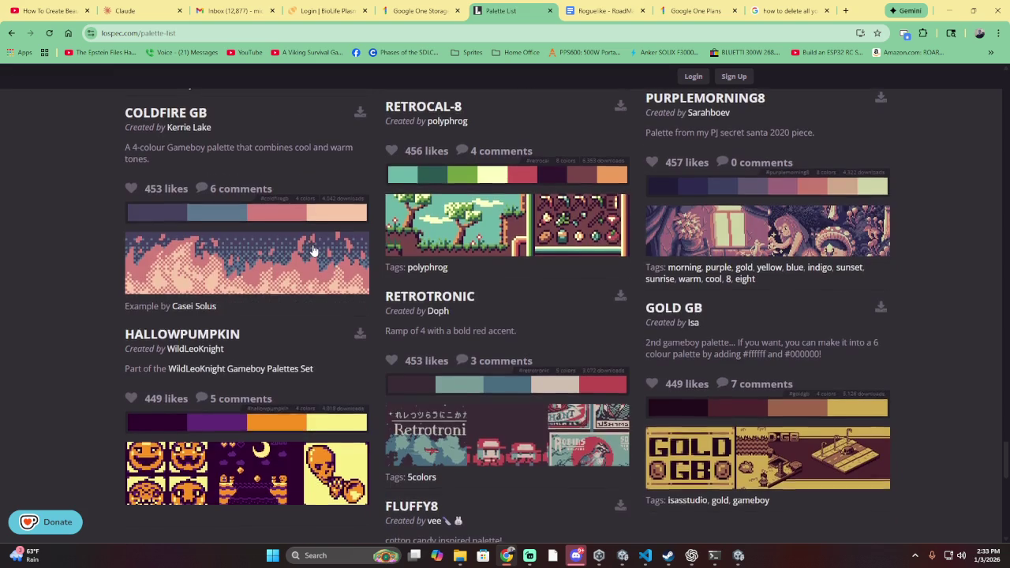
pyautogui.scroll(-4, 312, 249)
pyautogui.scroll(10, 63, 355)
pyautogui.scroll(10, 132, 118)
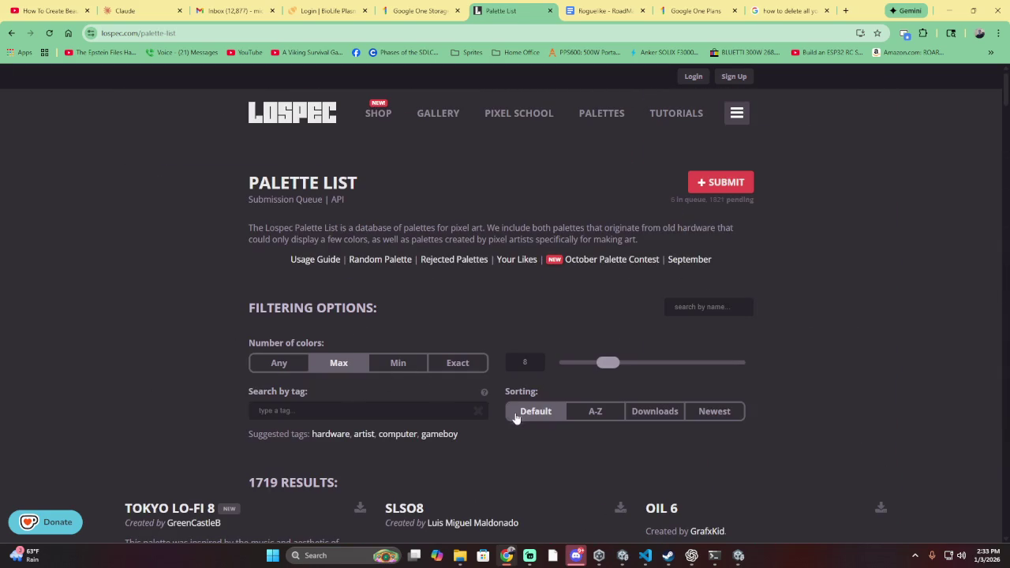